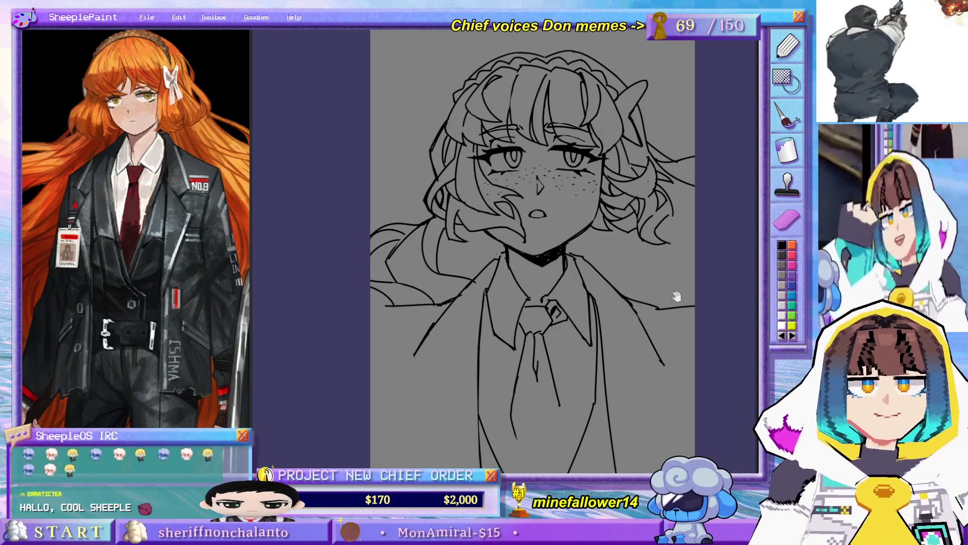
Step: Transform the lineart with Ctrl+T, scaling it up from the corner and shifting it lower, then commit
left_click_drag(679, 295, 634, 230)
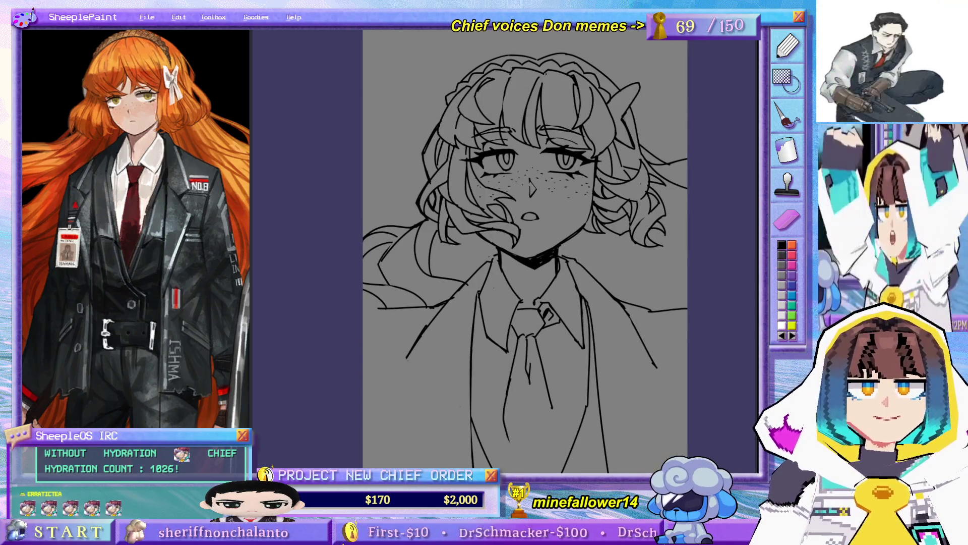
mouse_move(539, 251)
left_mouse_down()
mouse_move(579, 218)
mouse_move(577, 248)
left_mouse_up()
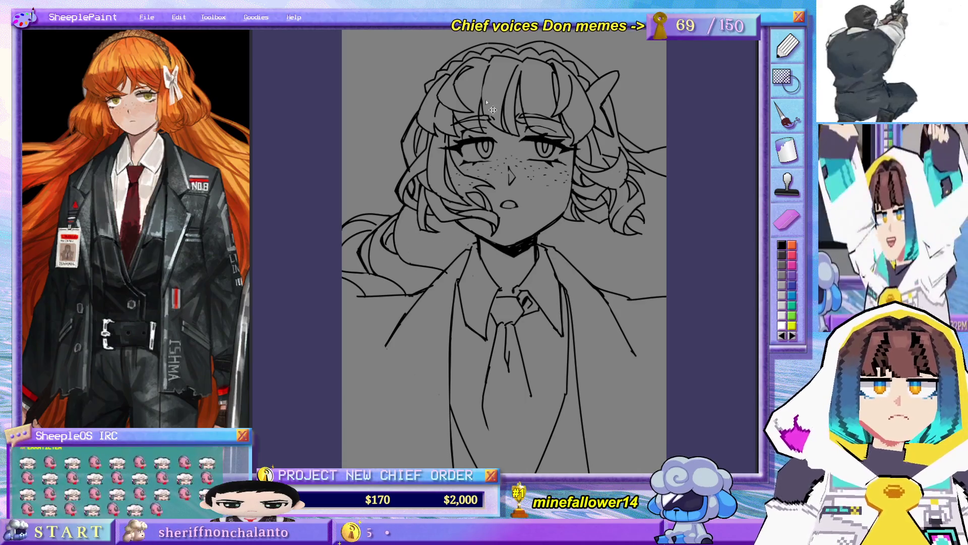
mouse_move(537, 316)
left_mouse_down()
mouse_move(564, 311)
mouse_move(537, 318)
left_mouse_up()
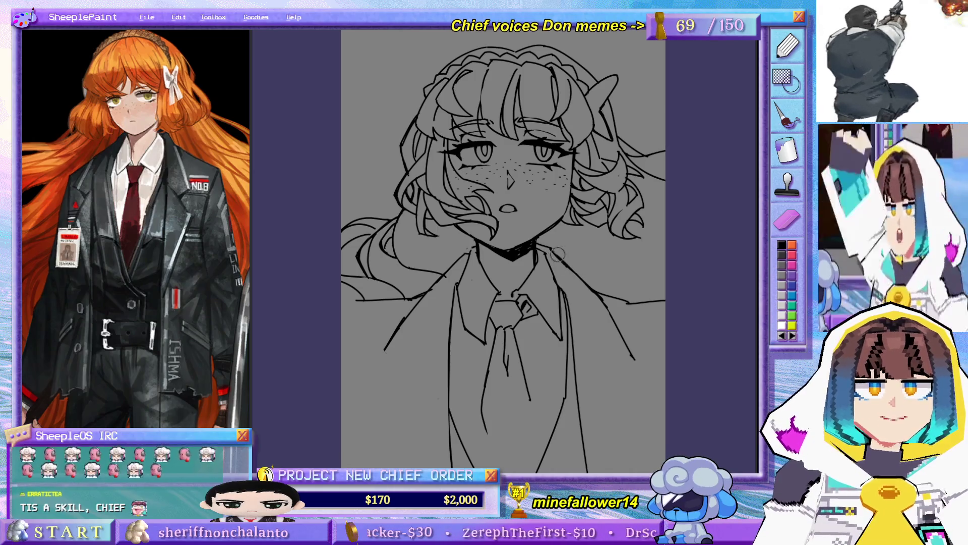
left_click_drag(570, 263, 551, 261)
scroll(552, 262, "down", 5)
key("ctrl+t")
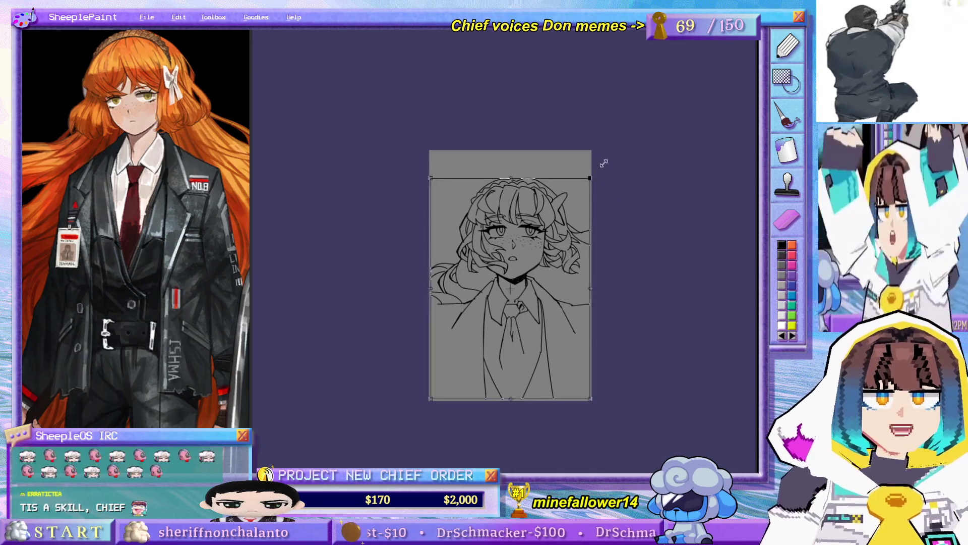
left_click_drag(593, 169, 635, 129)
left_click_drag(600, 219, 596, 254)
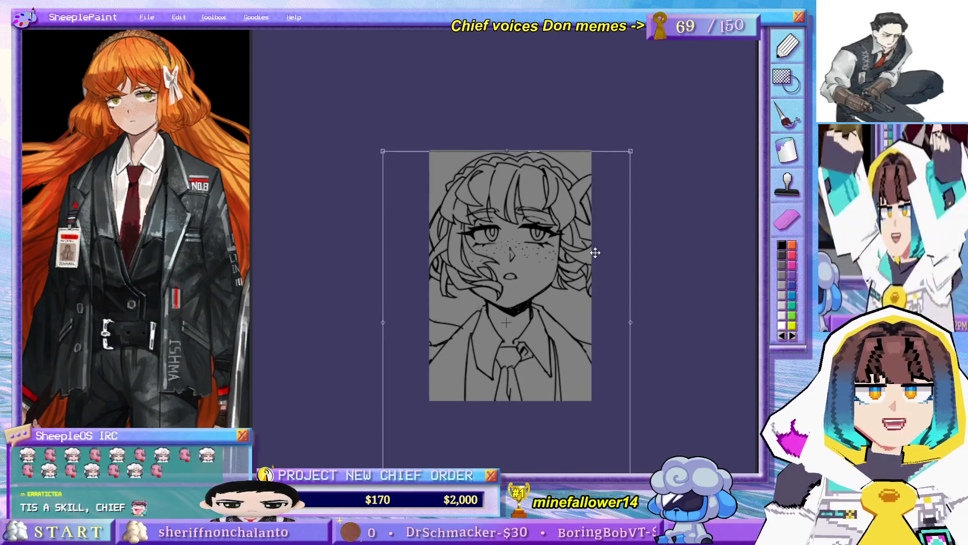
left_click_drag(636, 152, 624, 155)
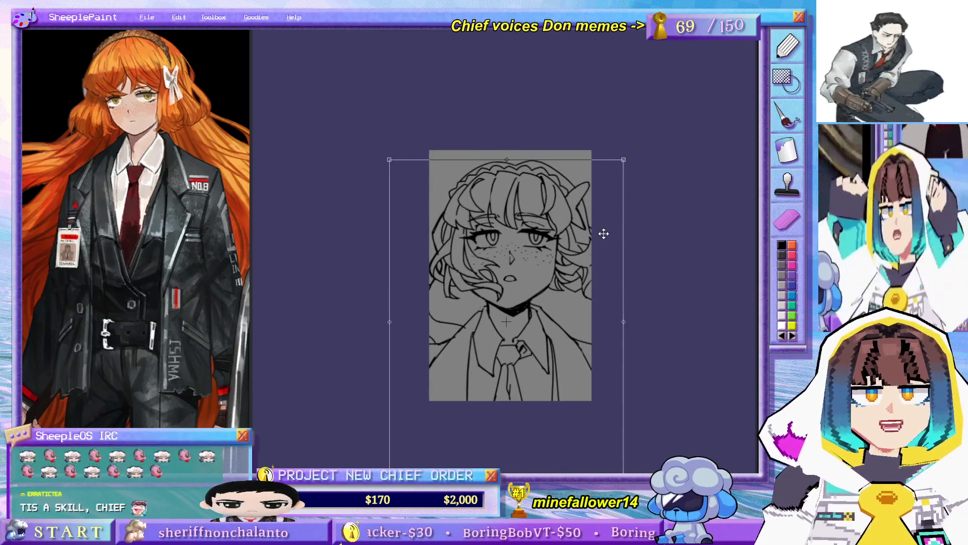
left_click_drag(607, 240, 610, 242)
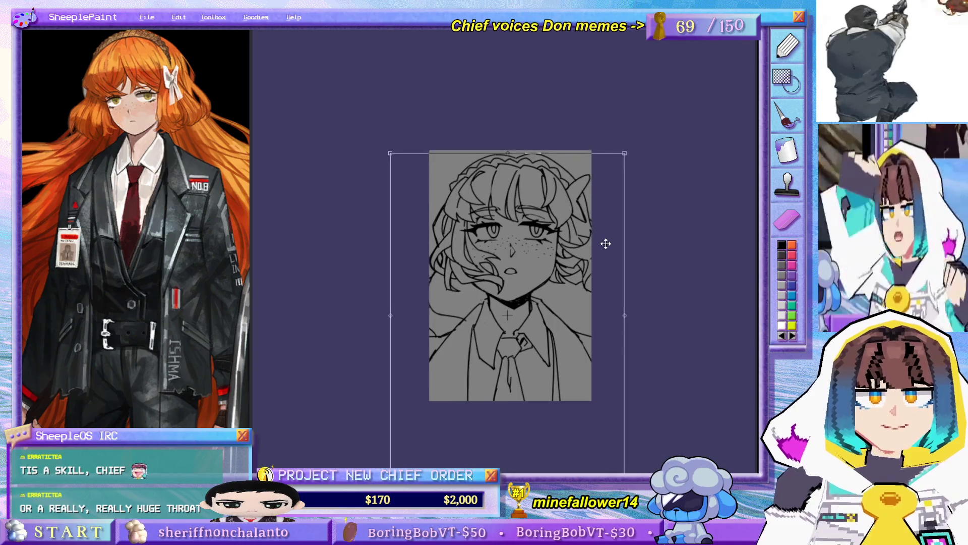
key("Return")
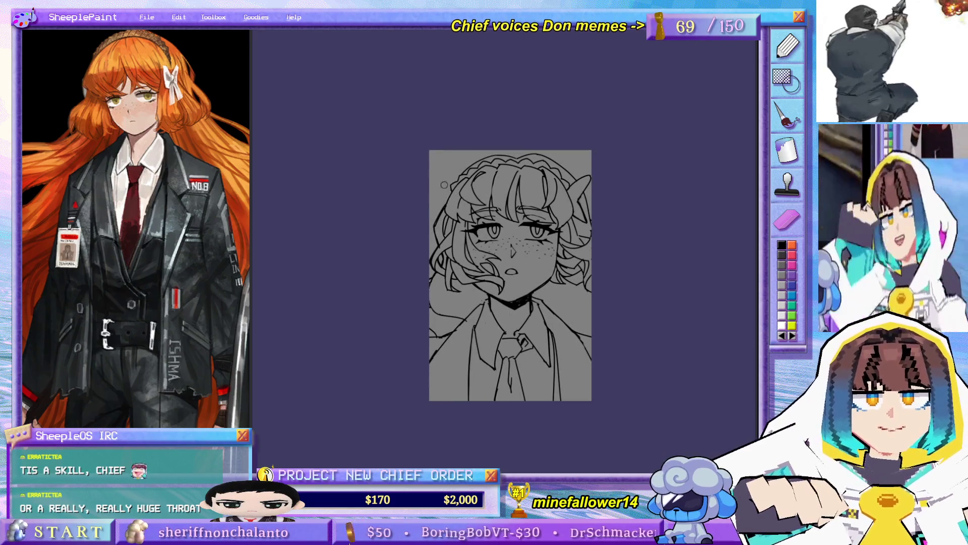
scroll(452, 193, "up", 2)
scroll(451, 192, "up", 2)
left_click_drag(714, 228, 645, 223)
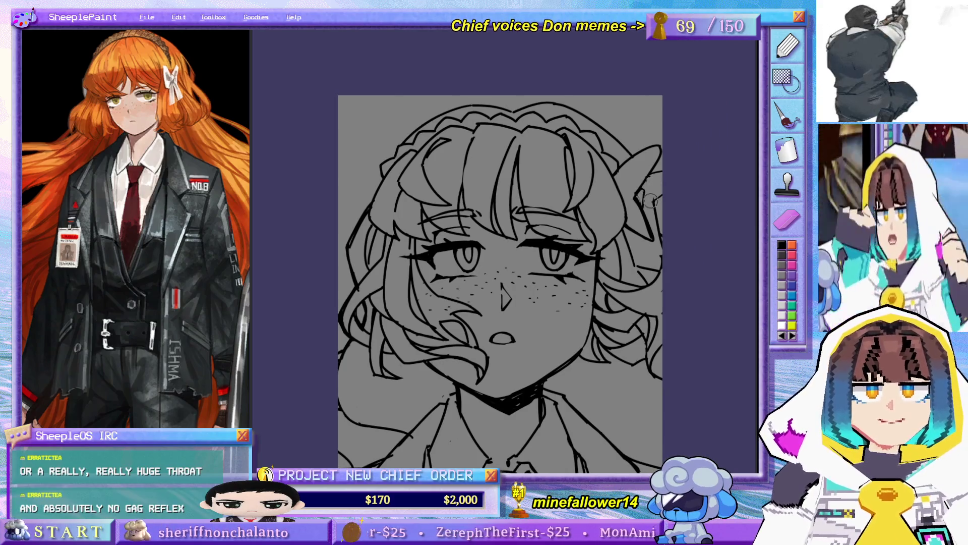
Step: Erase the stray strands at the hair's right edge and redraw the upper-right hair strokes
left_click_drag(620, 216, 583, 224)
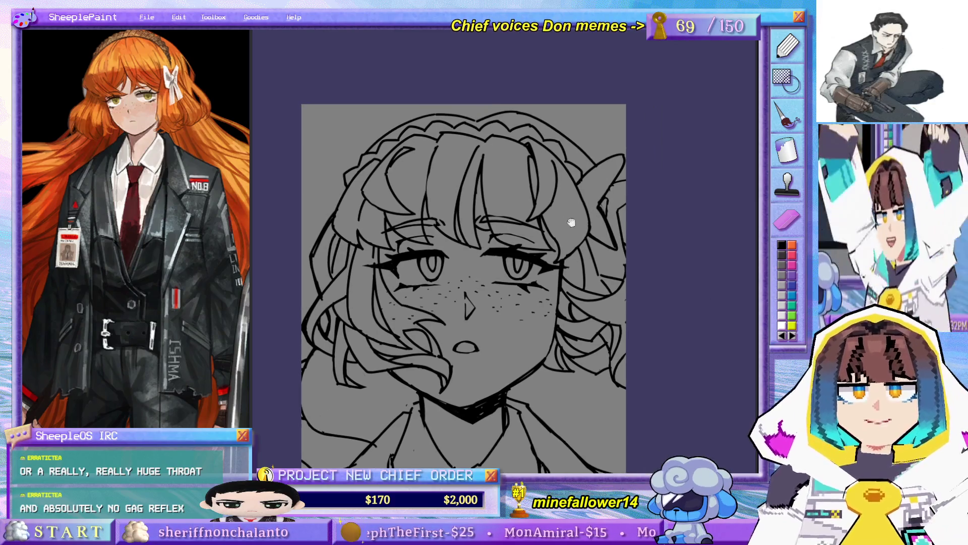
mouse_move(586, 176)
left_mouse_down()
mouse_move(605, 242)
mouse_move(616, 234)
left_mouse_up()
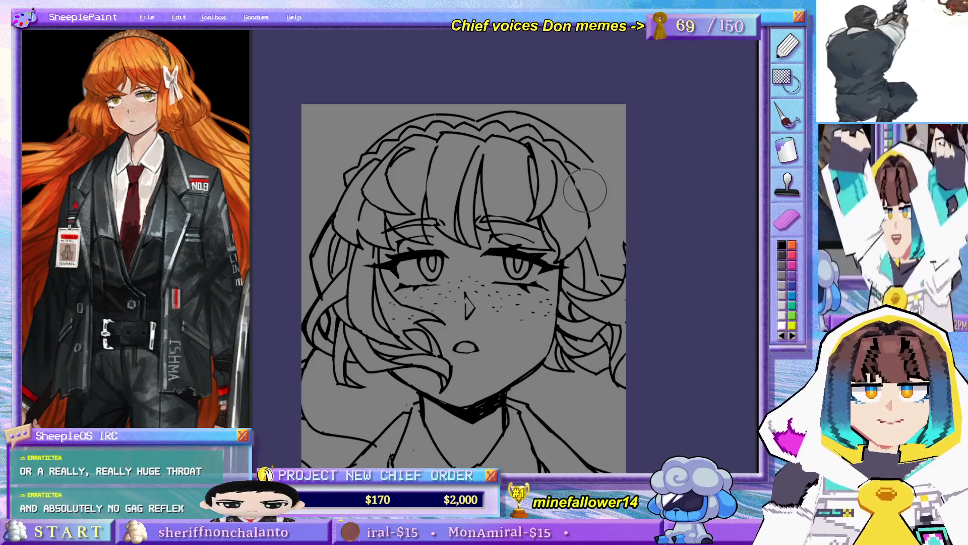
left_click_drag(595, 162, 584, 138)
key("ctrl+z")
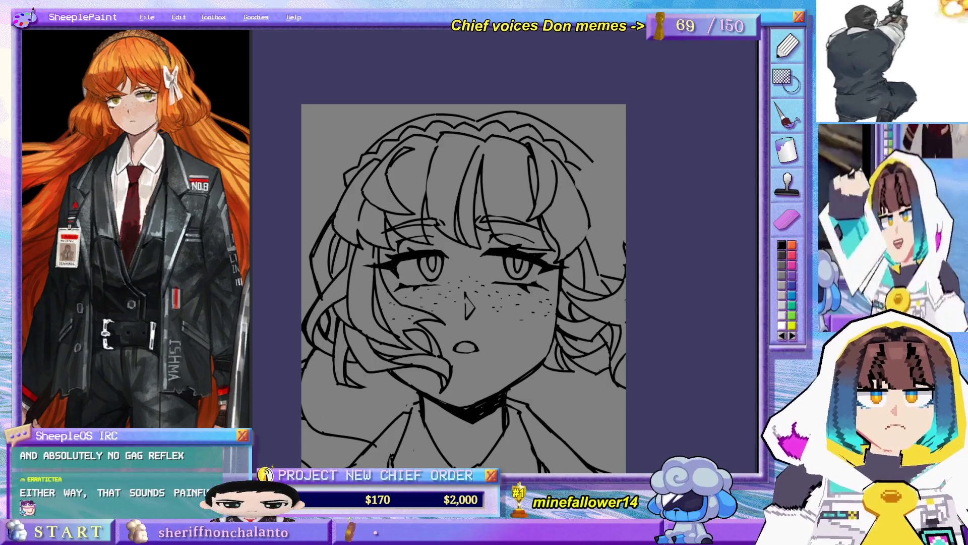
left_click_drag(573, 176, 593, 132)
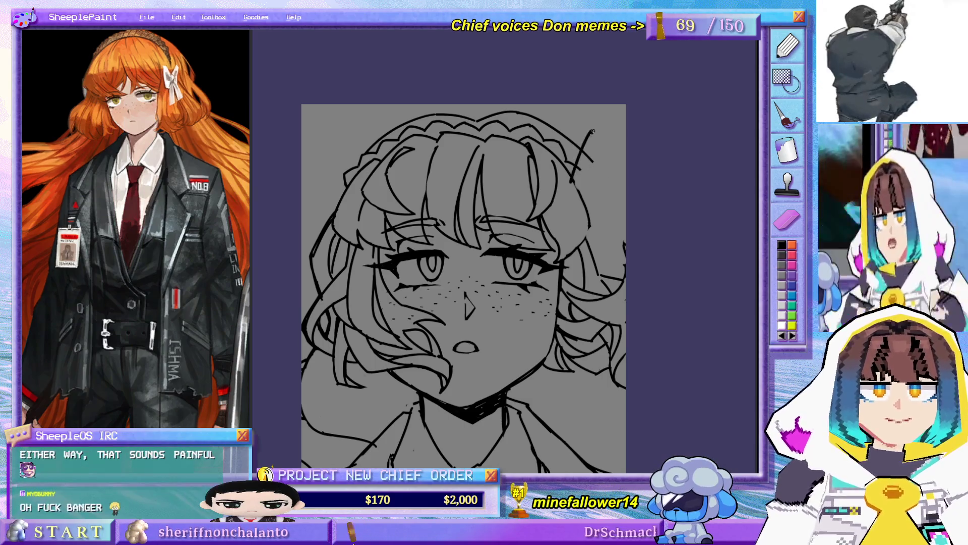
mouse_move(589, 186)
left_mouse_down()
mouse_move(598, 198)
mouse_move(625, 180)
left_mouse_up()
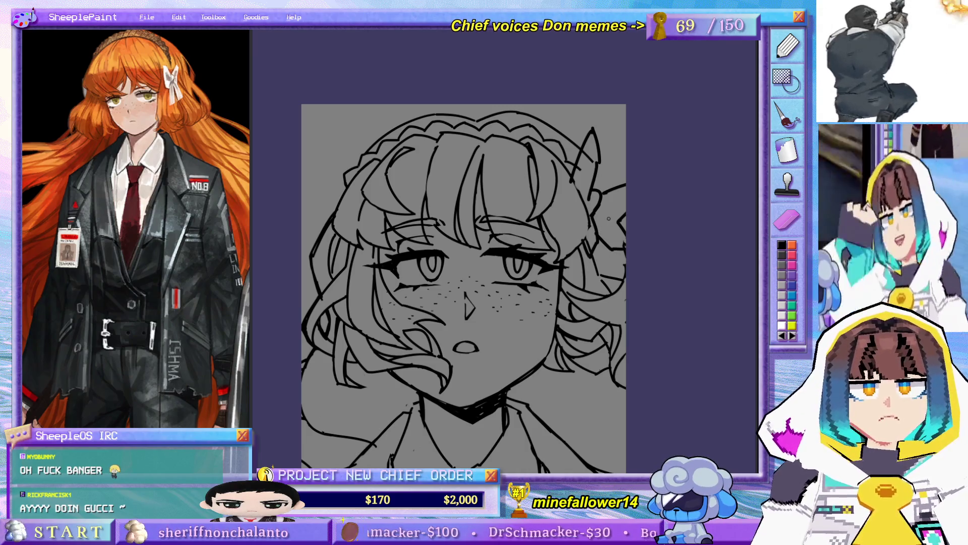
Step: Ink a bolder outline along the top of the hair and refine it
mouse_move(603, 317)
left_mouse_down()
mouse_move(646, 183)
mouse_move(592, 204)
mouse_move(598, 246)
left_mouse_up()
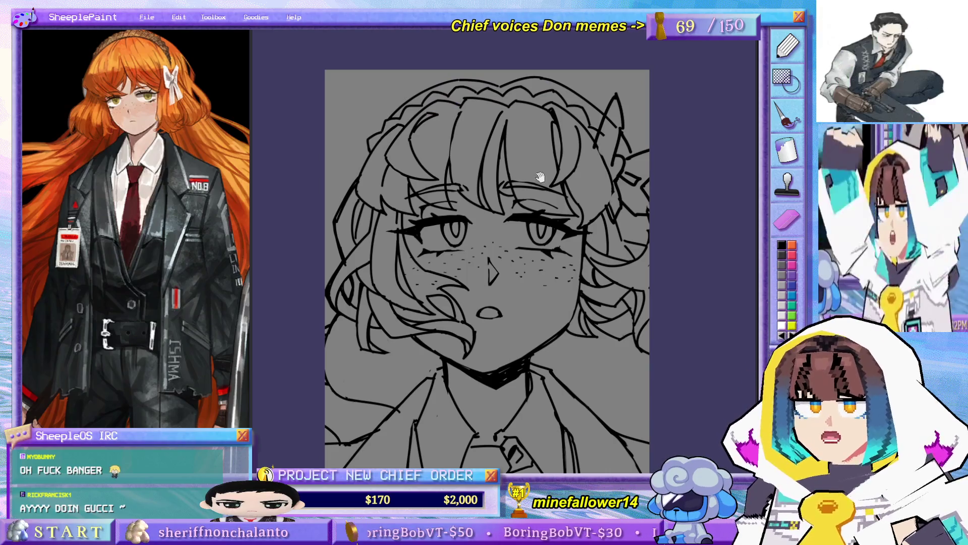
mouse_move(542, 291)
left_mouse_down()
mouse_move(546, 234)
mouse_move(533, 345)
left_mouse_up()
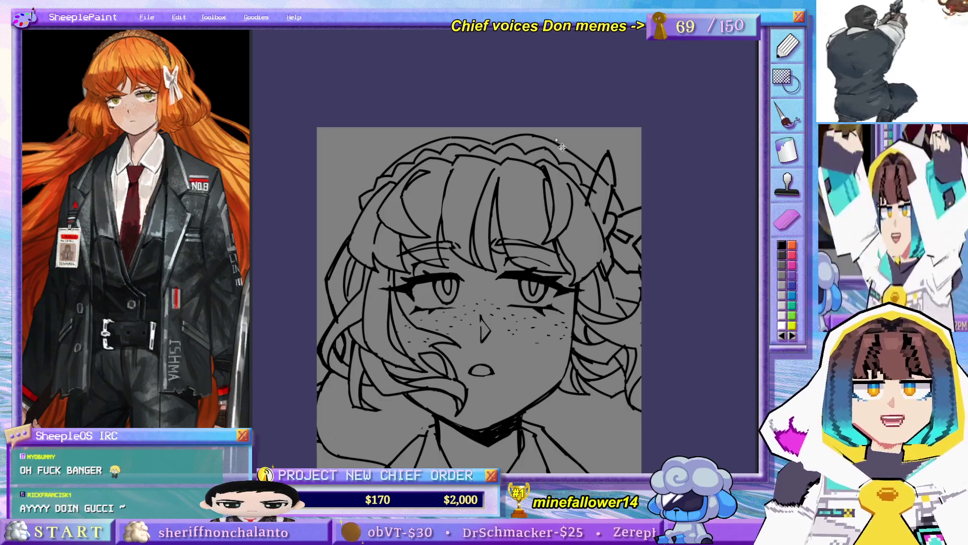
mouse_move(491, 141)
left_mouse_down()
mouse_move(541, 133)
mouse_move(595, 164)
mouse_move(627, 211)
left_mouse_up()
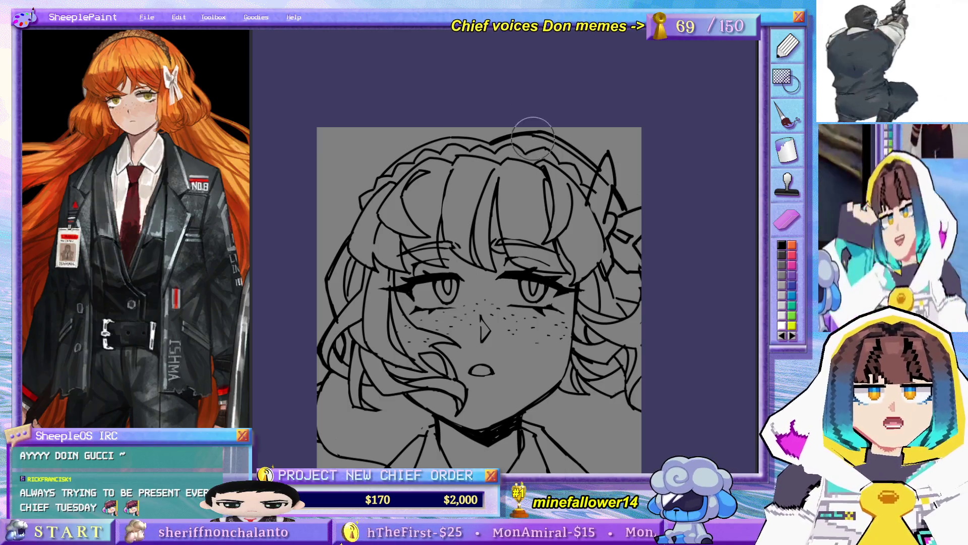
left_click_drag(529, 174, 550, 164)
scroll(550, 164, "up", 3)
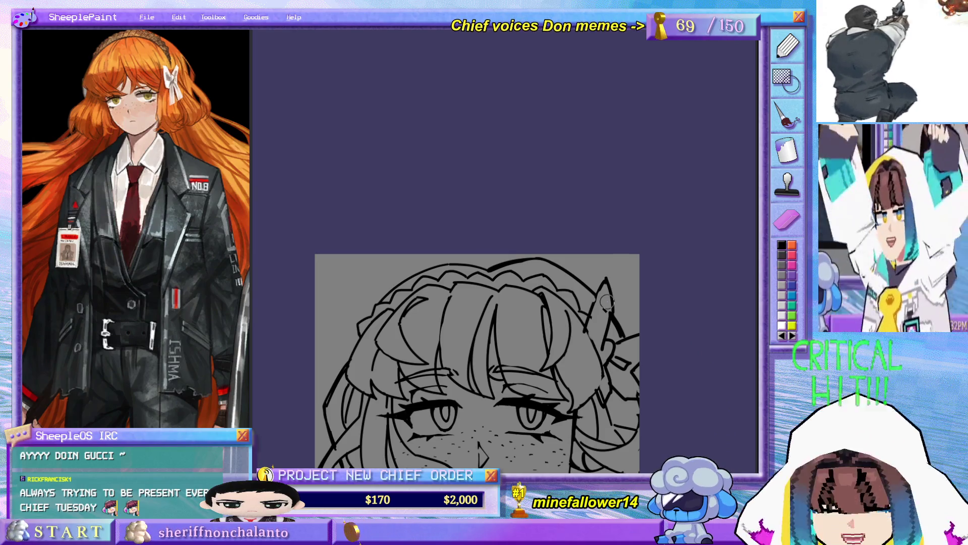
scroll(585, 229, "down", 3)
scroll(585, 230, "down", 2)
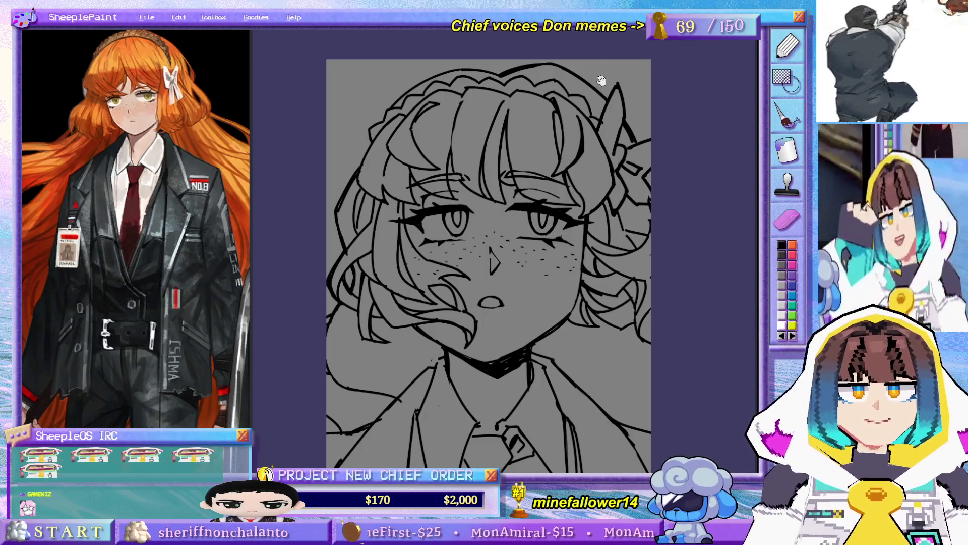
scroll(595, 82, "up", 2)
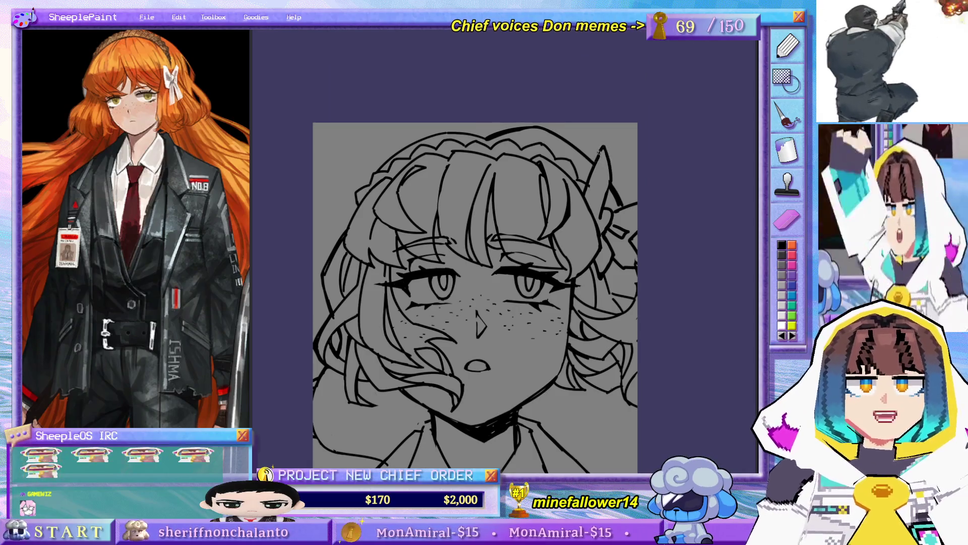
scroll(529, 159, "down", 3)
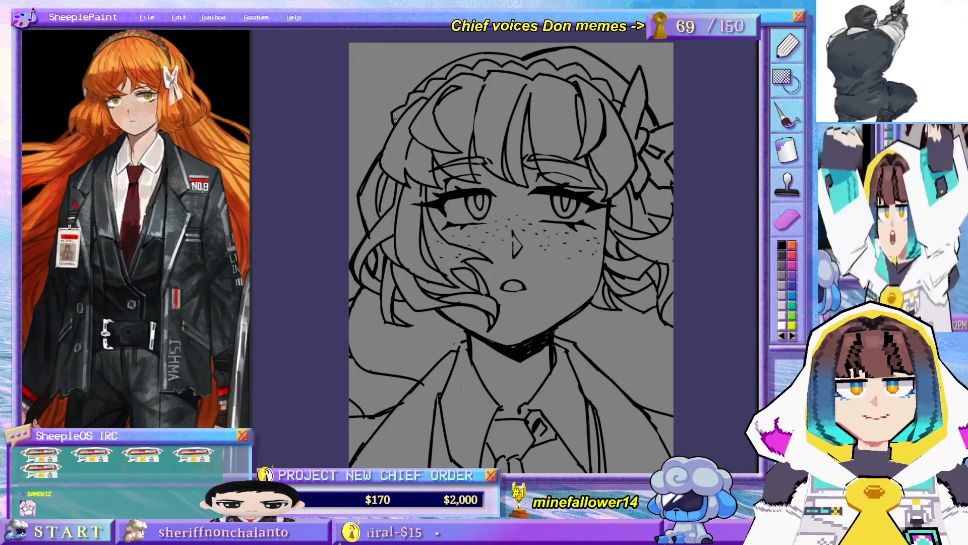
Step: Outline the left hair bow, undoing bad strokes and adding a short line below it
left_click_drag(378, 85, 372, 146)
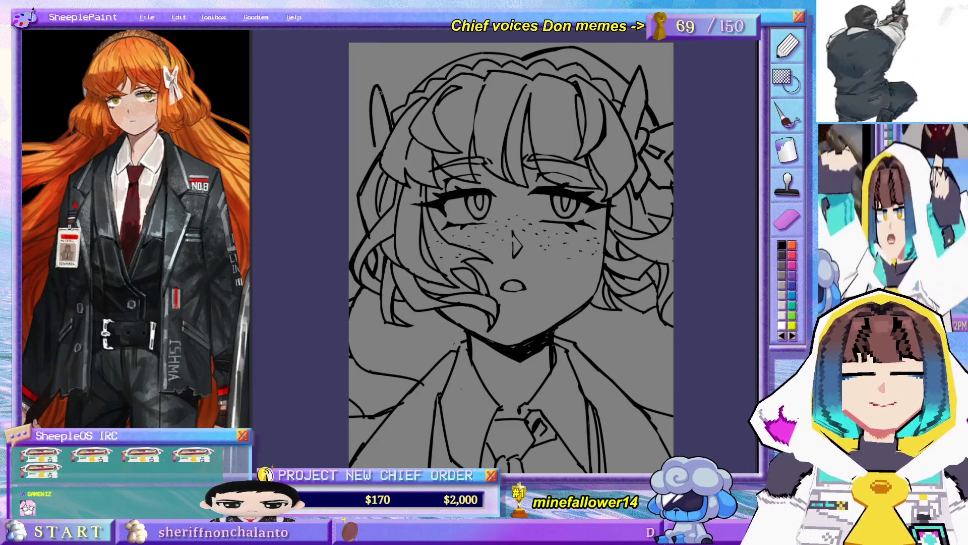
key("ctrl+z")
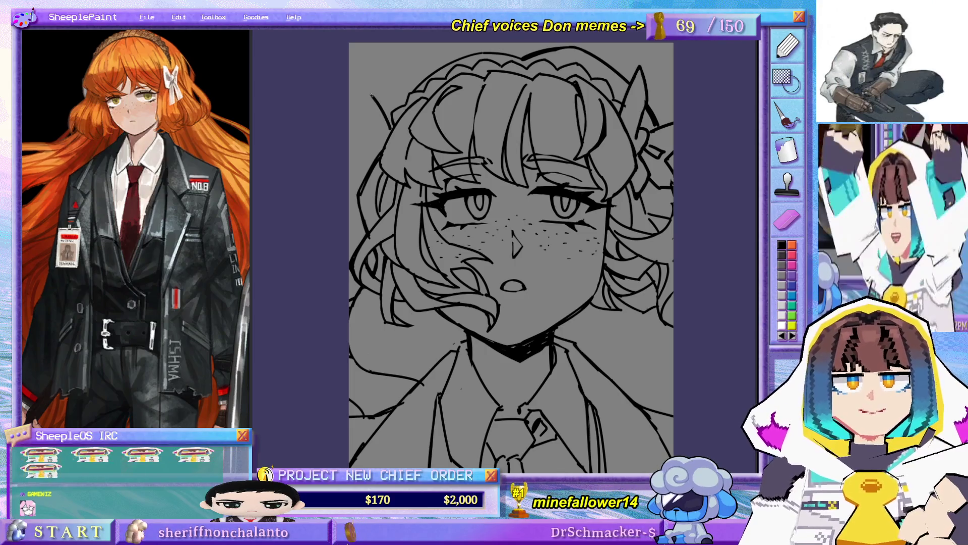
key("ctrl+z")
key("ctrl+z")
mouse_move(393, 70)
left_mouse_down()
mouse_move(376, 136)
mouse_move(393, 78)
left_mouse_up()
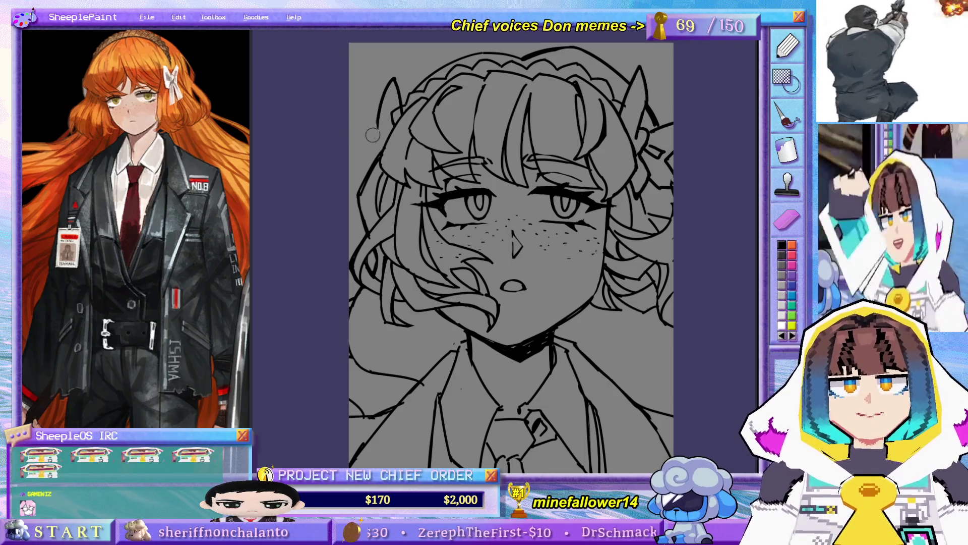
left_click_drag(377, 150, 370, 171)
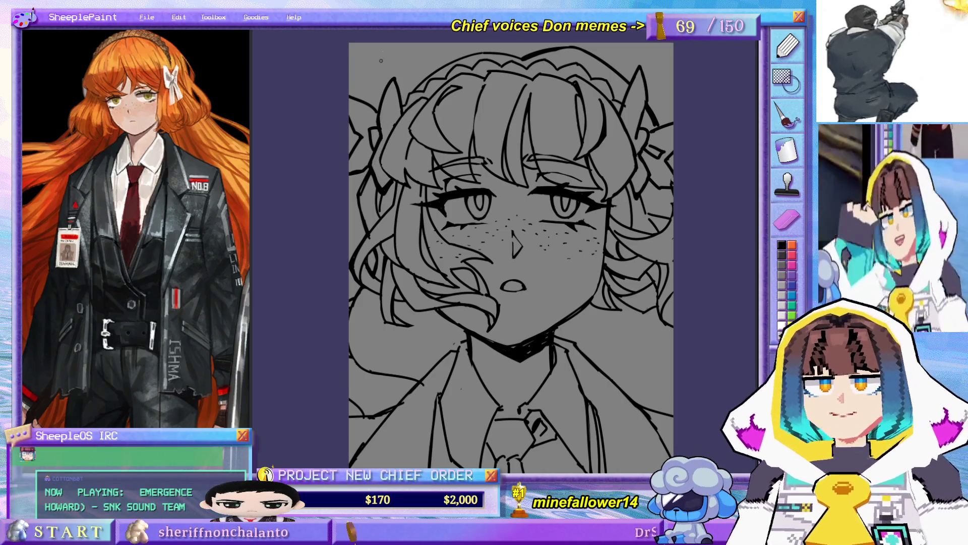
left_click_drag(380, 75, 418, 85)
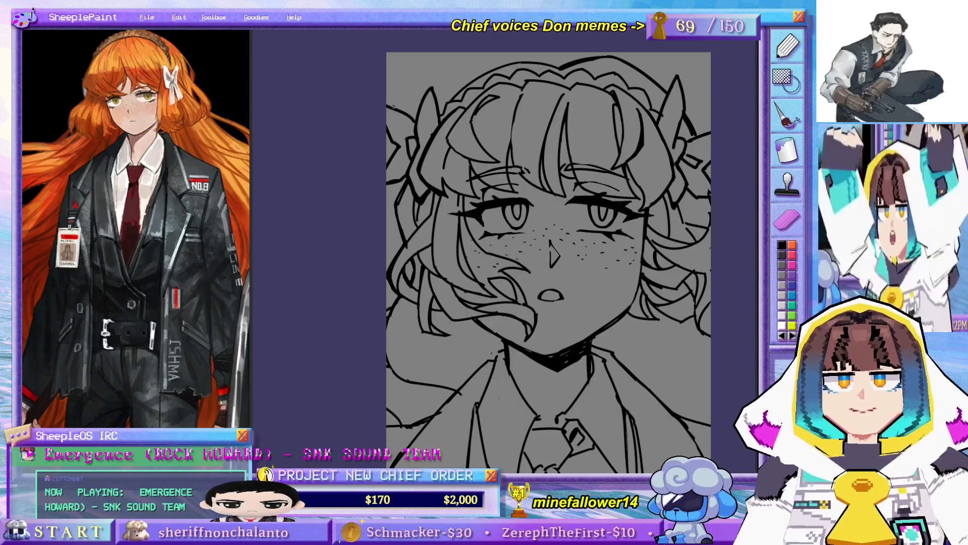
left_click_drag(596, 255, 572, 246)
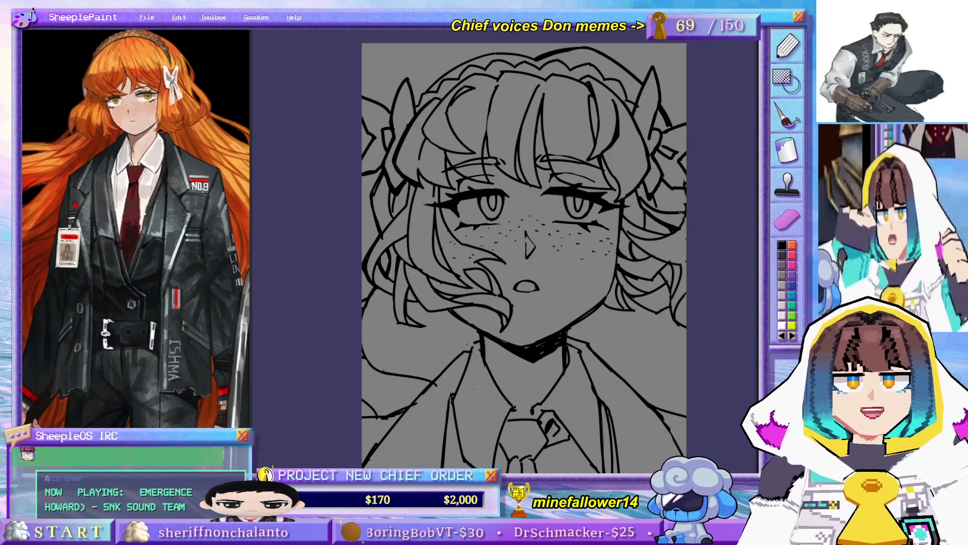
scroll(683, 205, "down", 1)
scroll(681, 210, "down", 1)
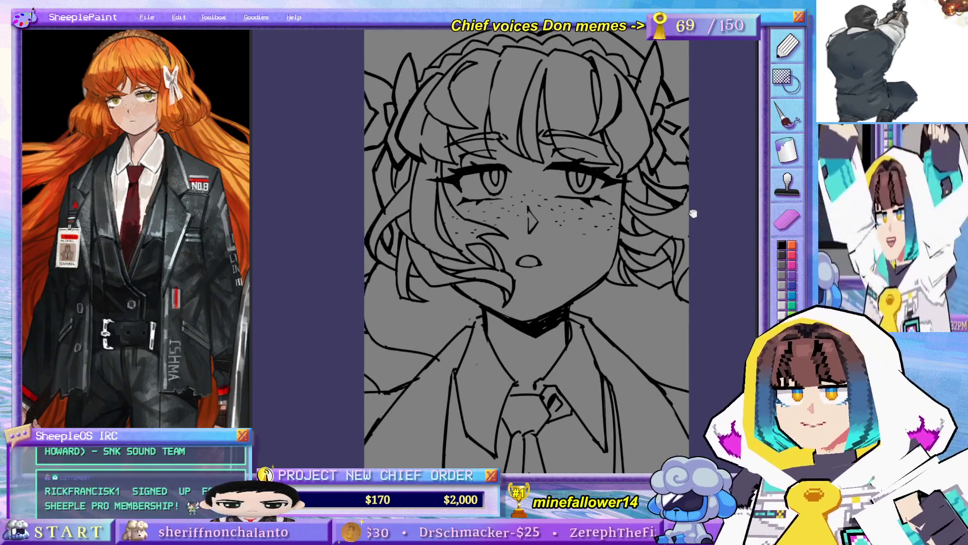
scroll(681, 212, "down", 1)
scroll(681, 215, "up", 1)
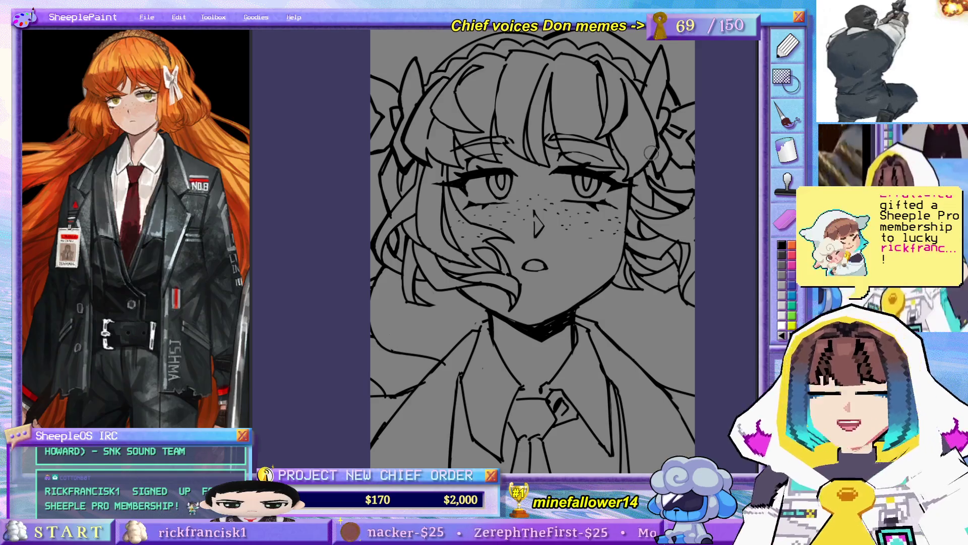
scroll(651, 181, "up", 3)
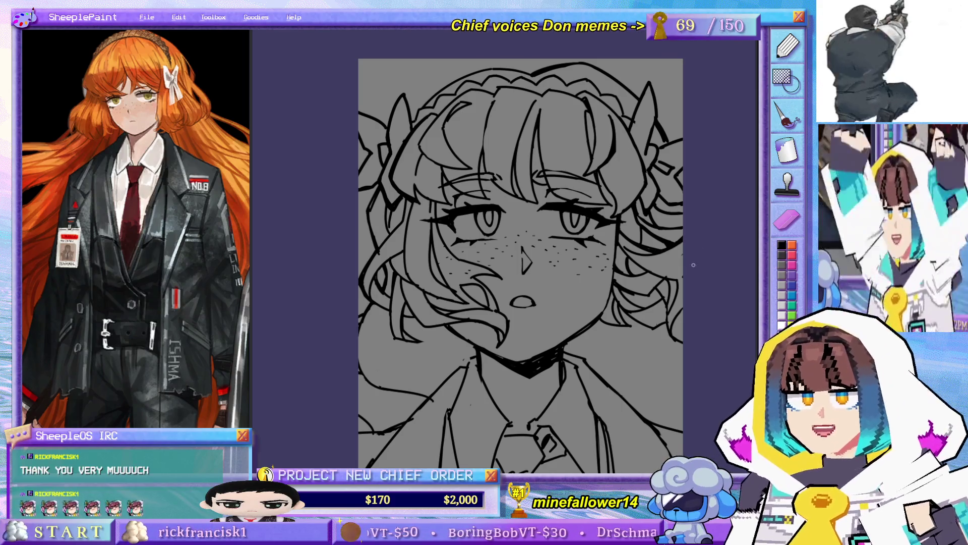
scroll(693, 265, "down", 3)
scroll(643, 212, "up", 2)
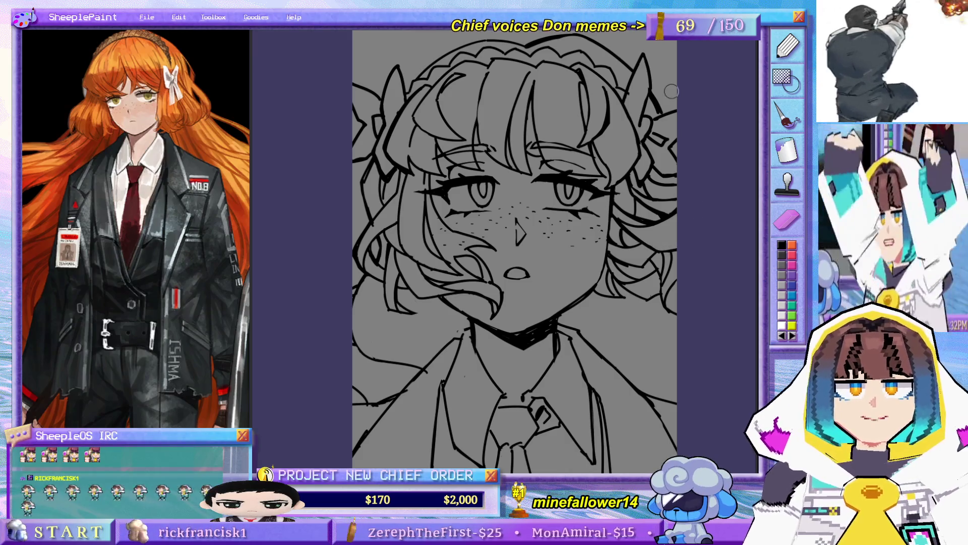
Step: Draw two short strand lines through the hair beside the left cheek
left_click_drag(671, 91, 677, 116)
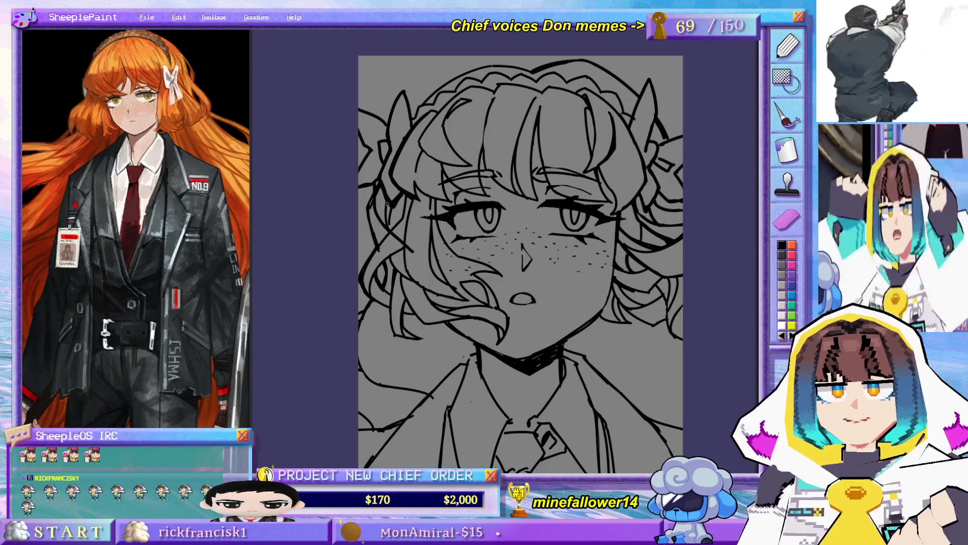
mouse_move(384, 200)
left_mouse_down()
mouse_move(387, 220)
mouse_move(423, 239)
left_mouse_up()
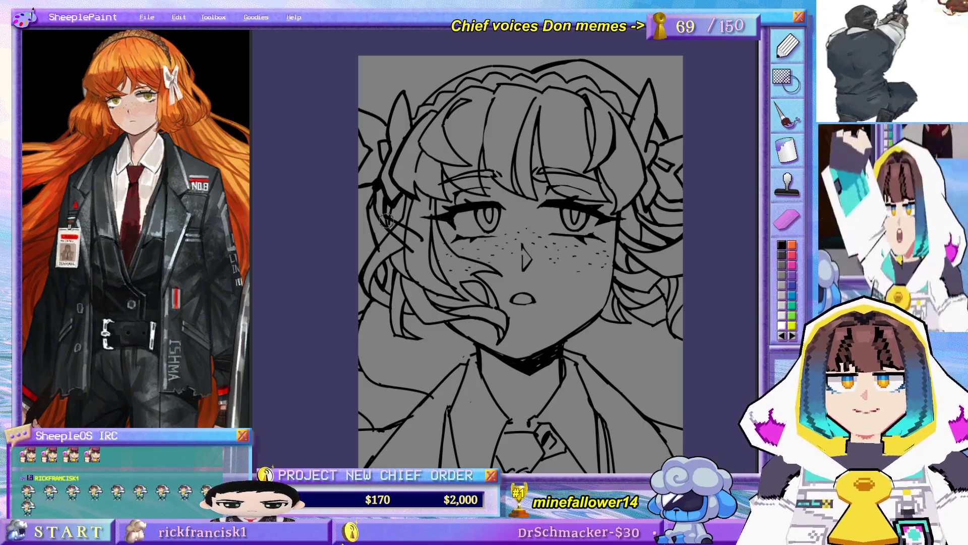
left_click_drag(383, 218, 412, 243)
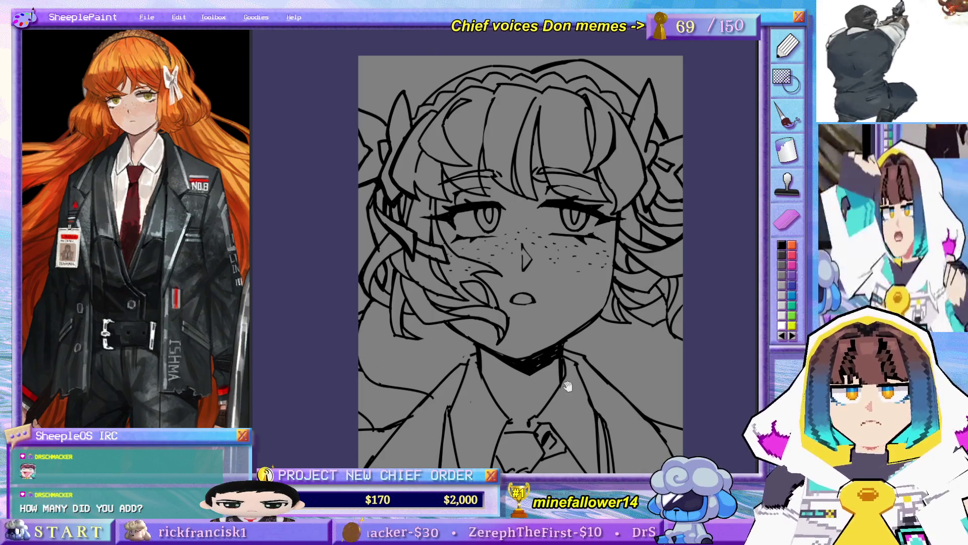
left_click_drag(555, 359, 528, 276)
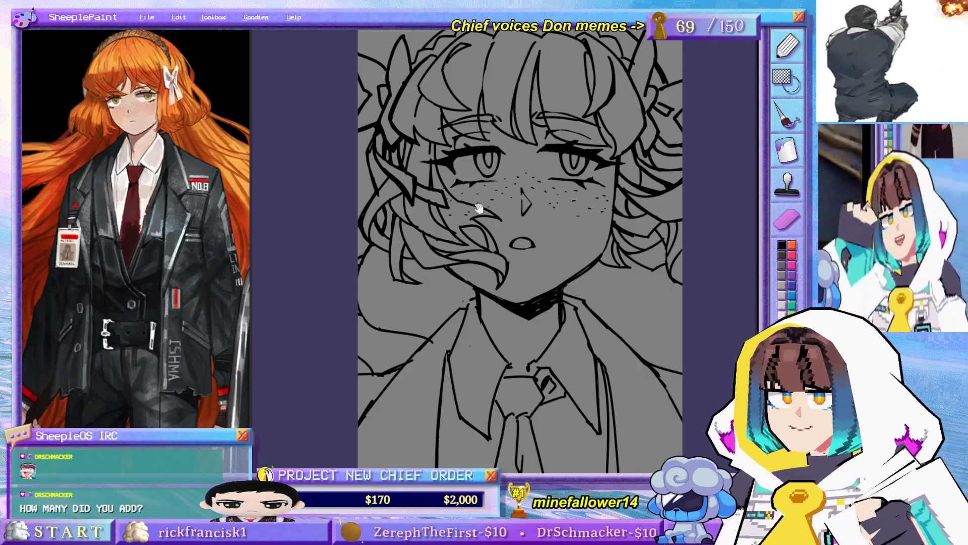
mouse_move(561, 331)
left_mouse_down()
mouse_move(551, 308)
mouse_move(530, 345)
mouse_move(535, 328)
mouse_move(554, 355)
left_mouse_up()
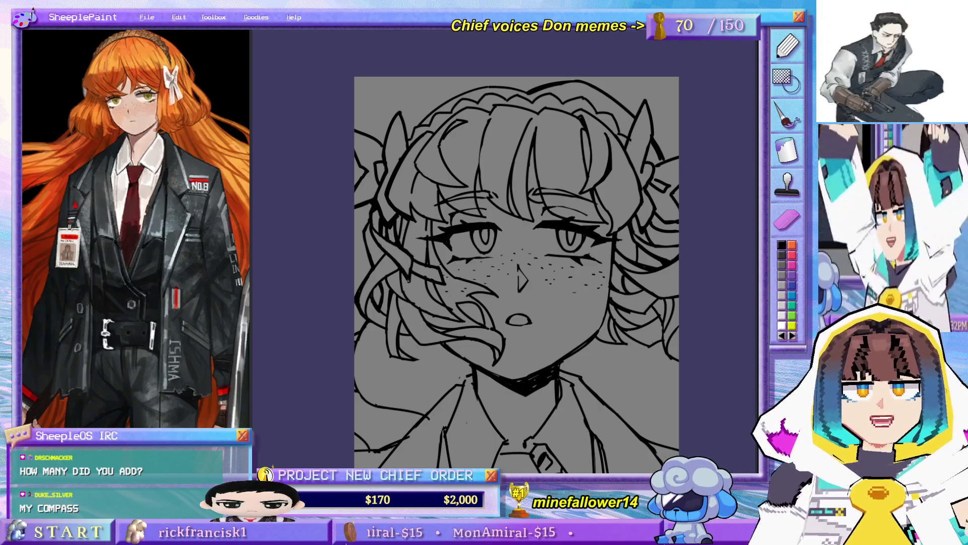
scroll(432, 290, "down", 2)
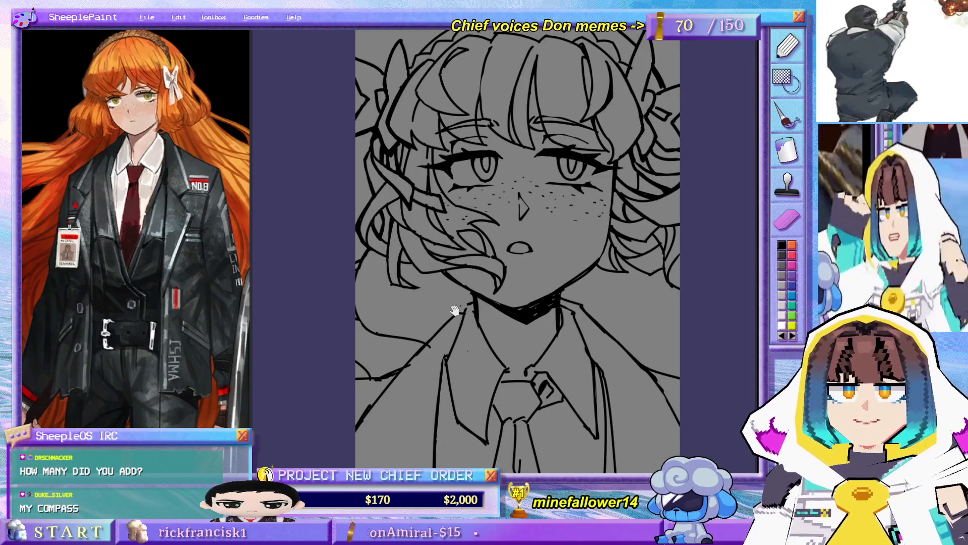
left_click_drag(480, 330, 471, 325)
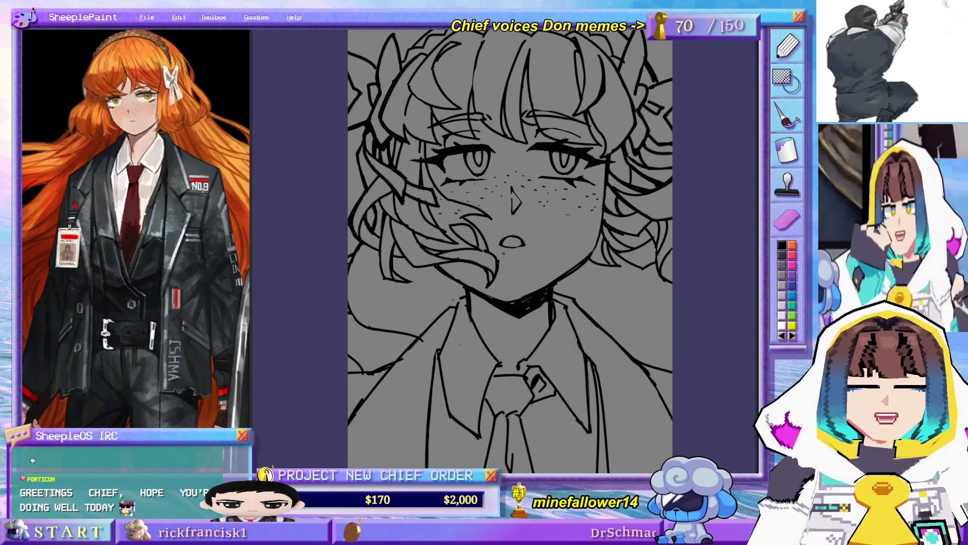
left_click_drag(565, 293, 557, 331)
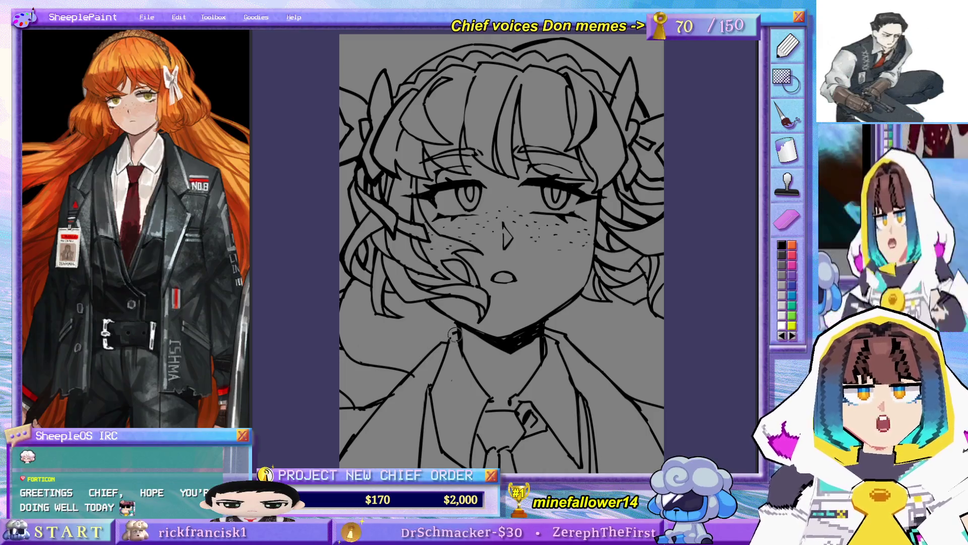
scroll(522, 371, "down", 3)
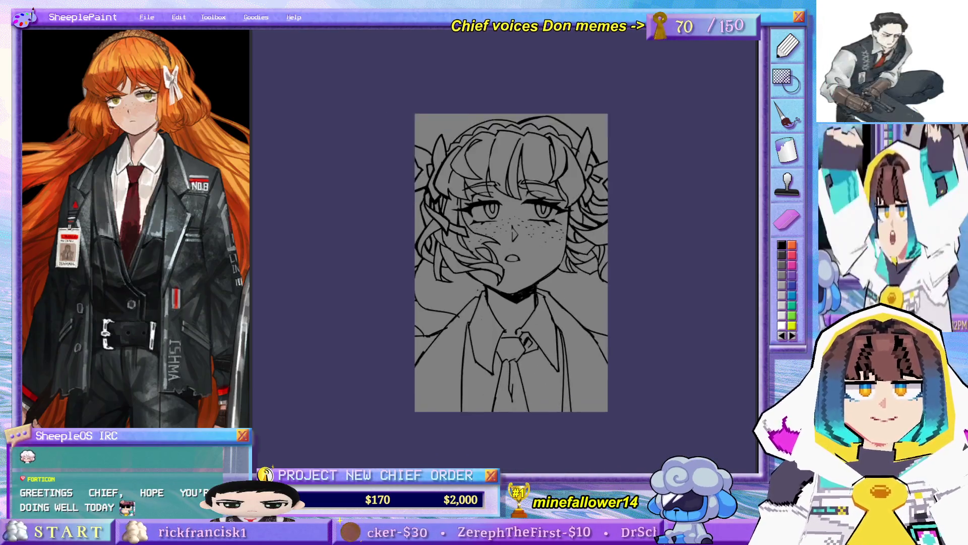
scroll(519, 372, "up", 3)
Step: Redo the curve along the face's left side and add a short mark at the lower-left cheek
key("ctrl+z")
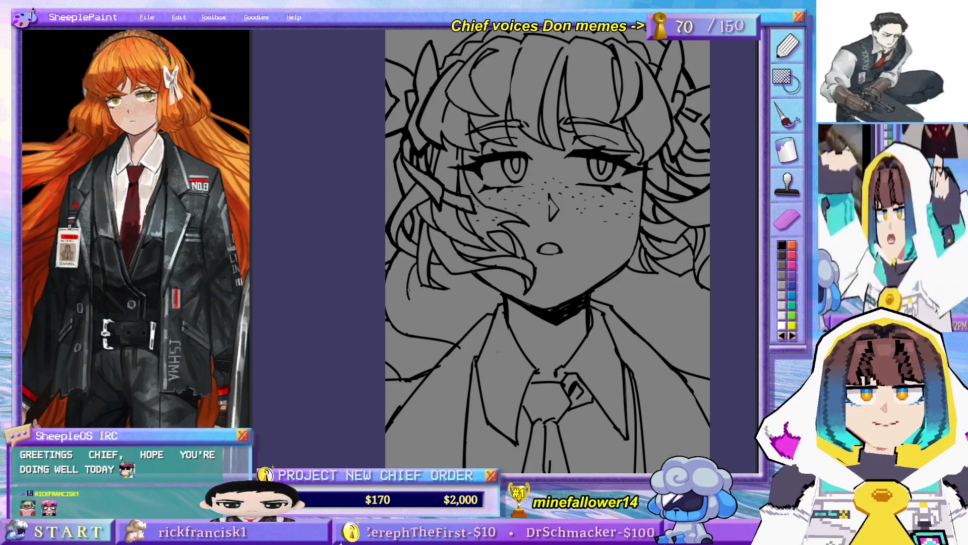
left_click_drag(403, 251, 423, 311)
key("ctrl+z")
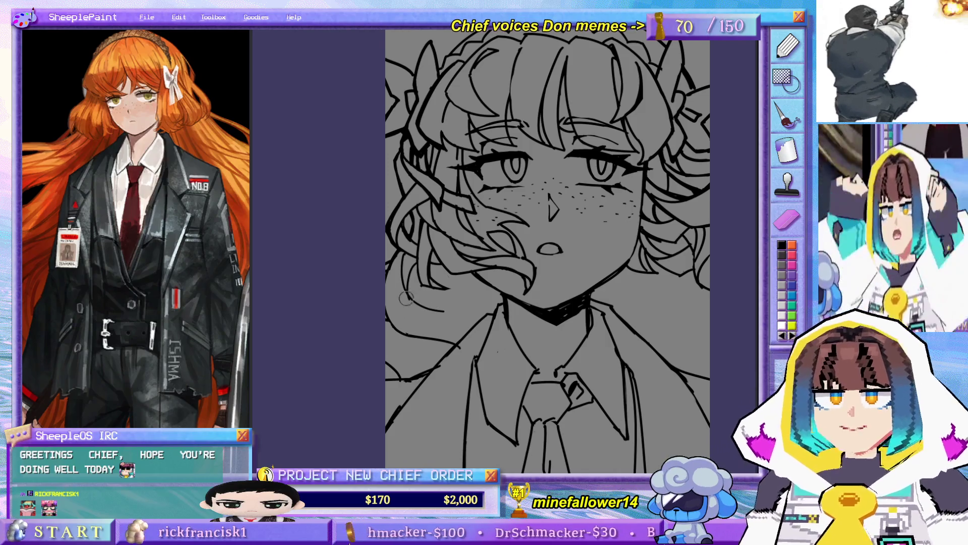
left_click_drag(429, 288, 439, 302)
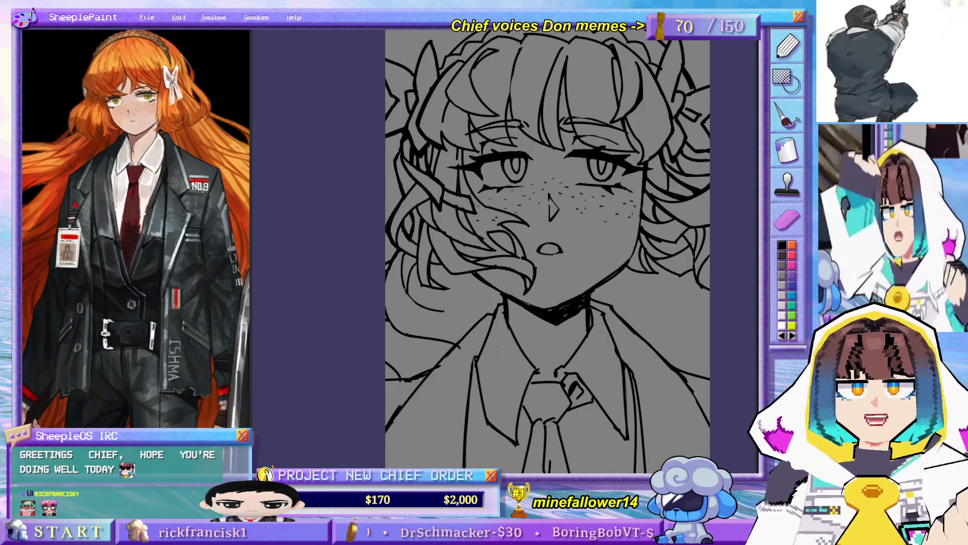
key("ctrl+z")
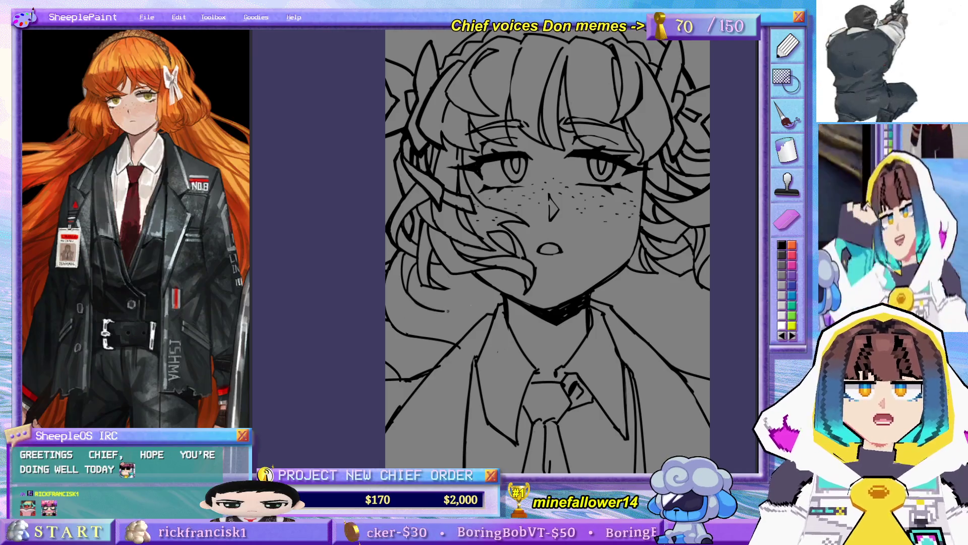
left_click_drag(421, 332, 435, 327)
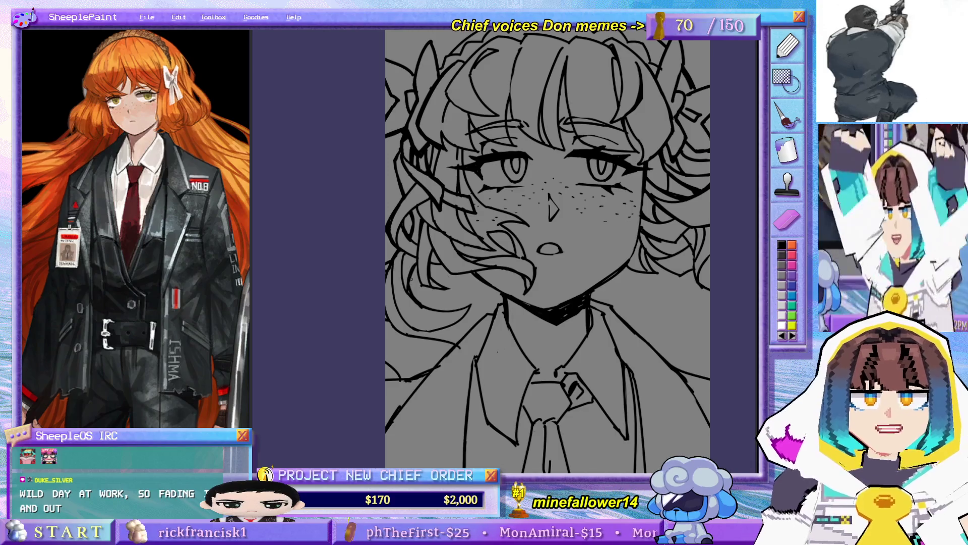
left_click_drag(487, 318, 465, 275)
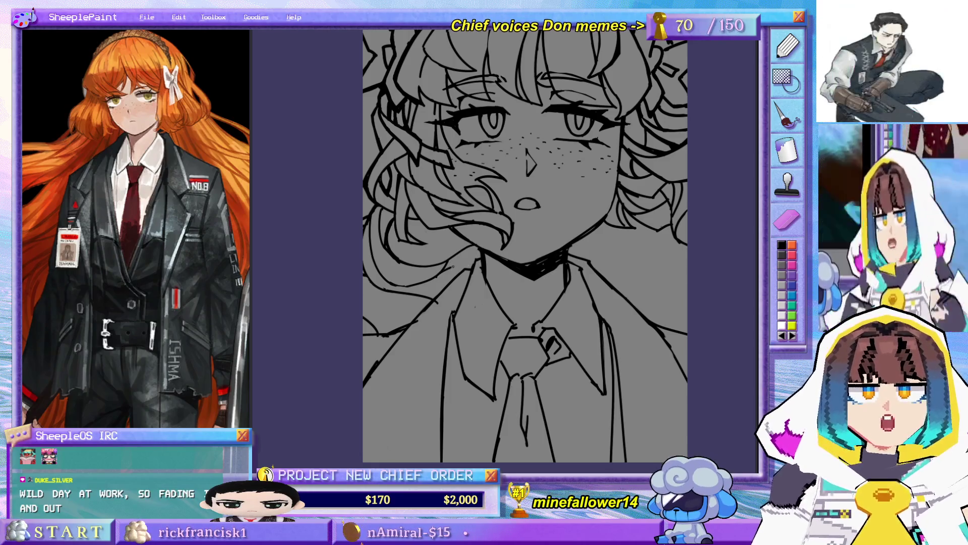
Step: Add a short dark stroke to the hair, then bring the top of the drawing into view
left_click_drag(449, 265, 473, 259)
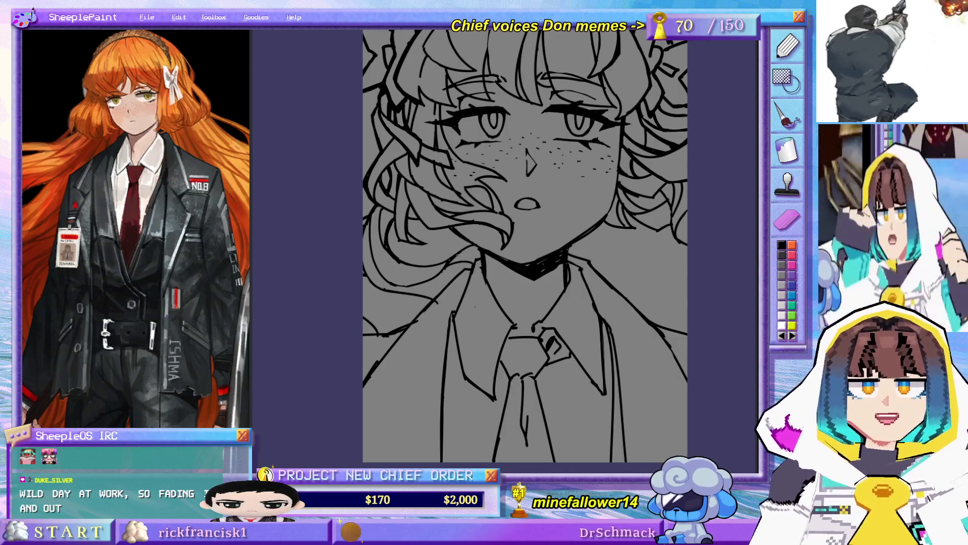
left_click_drag(439, 237, 448, 297)
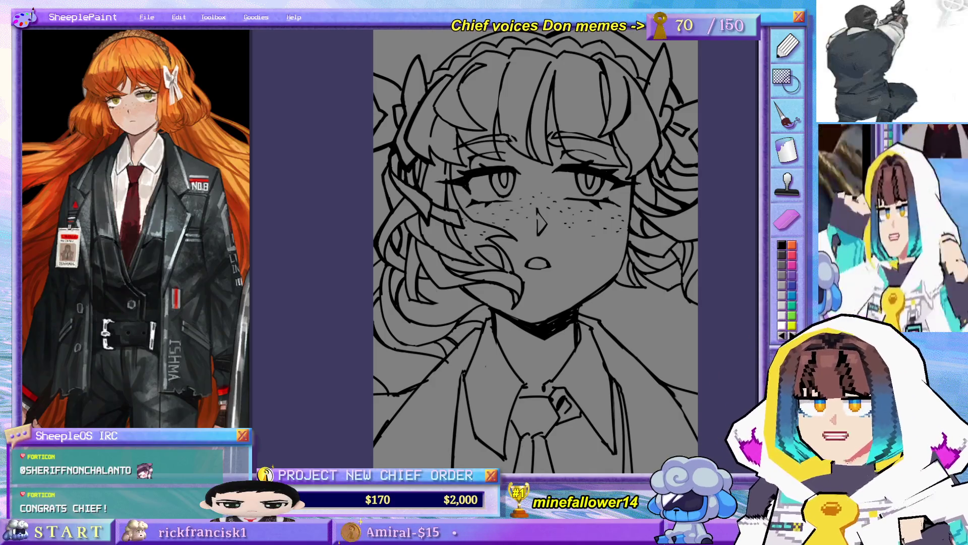
left_click_drag(531, 317, 508, 300)
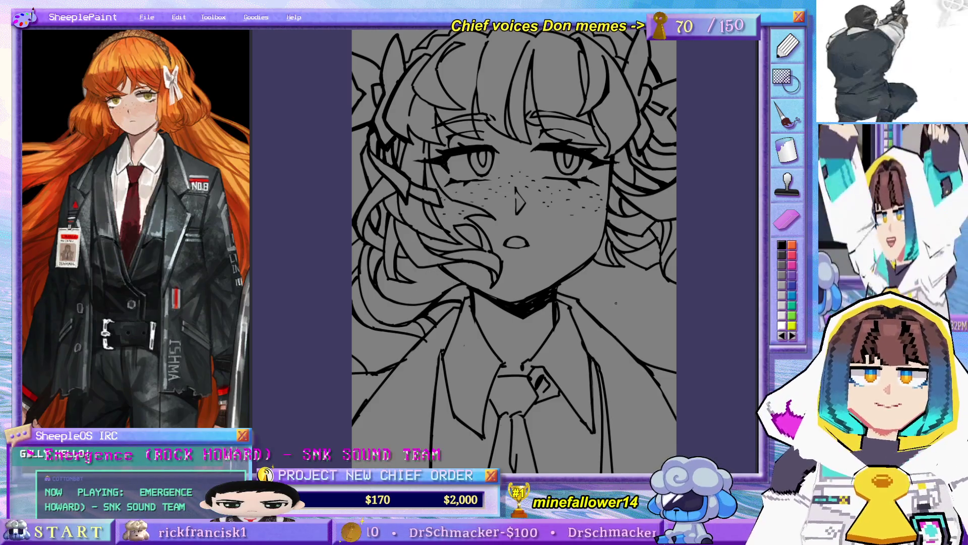
left_click_drag(532, 269, 502, 253)
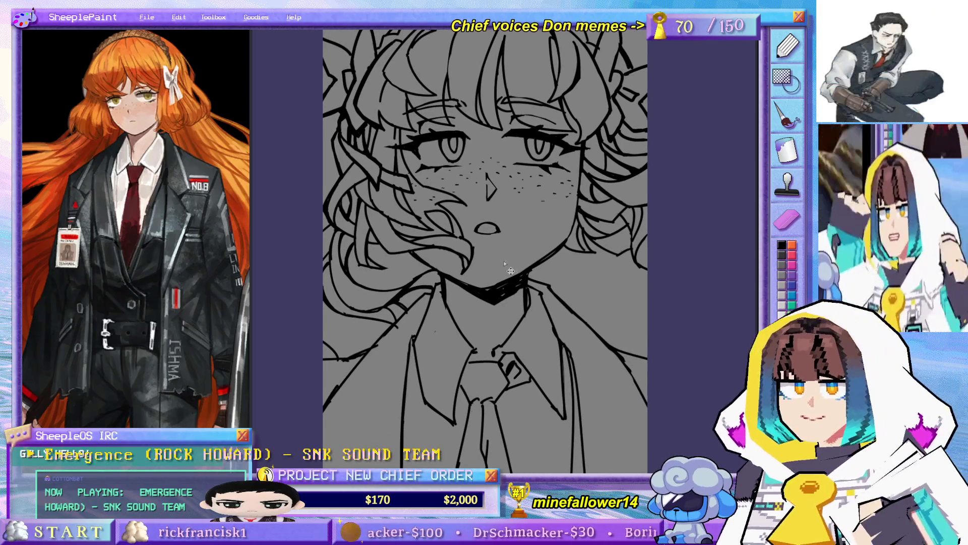
mouse_move(562, 269)
left_mouse_down()
mouse_move(573, 321)
mouse_move(607, 263)
left_mouse_up()
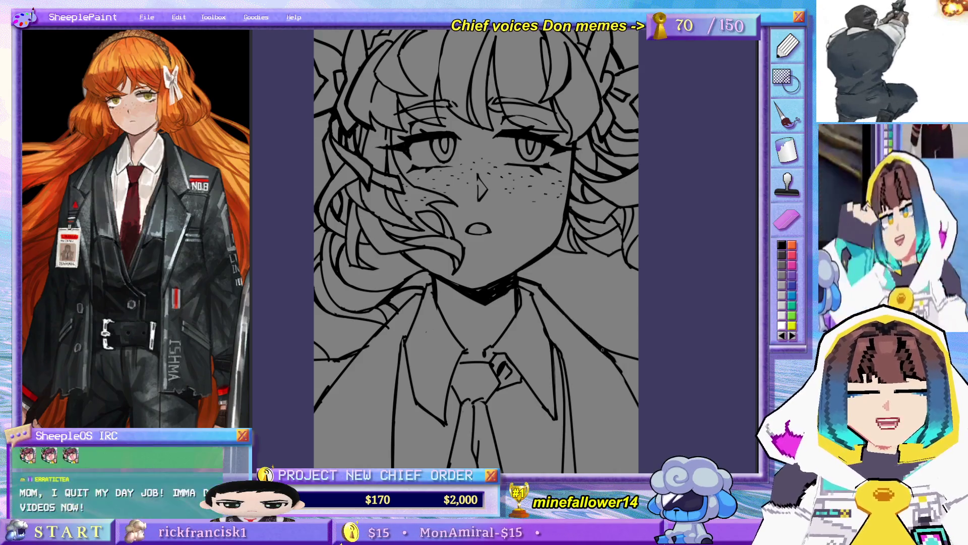
scroll(601, 320, "down", 2)
scroll(602, 320, "up", 2)
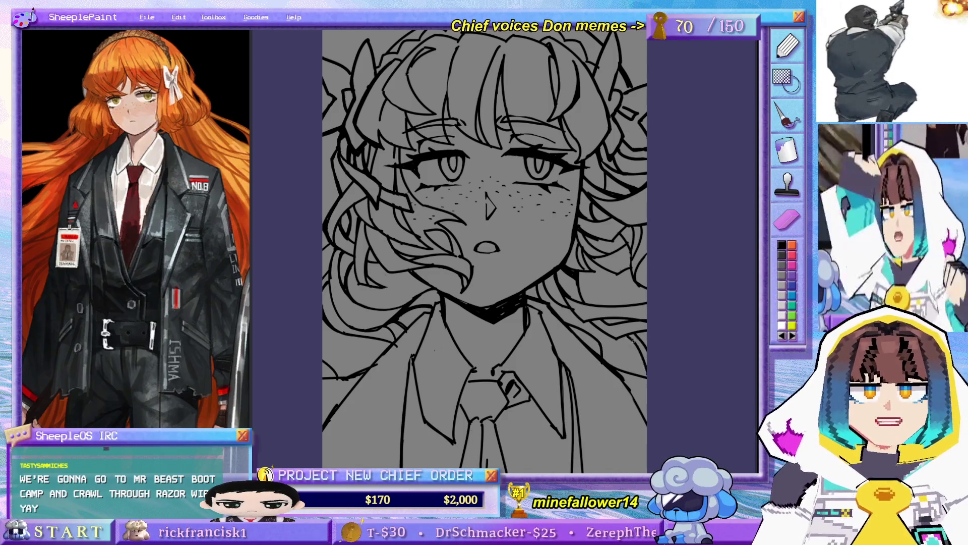
scroll(425, 285, "down", 3)
scroll(424, 286, "up", 4)
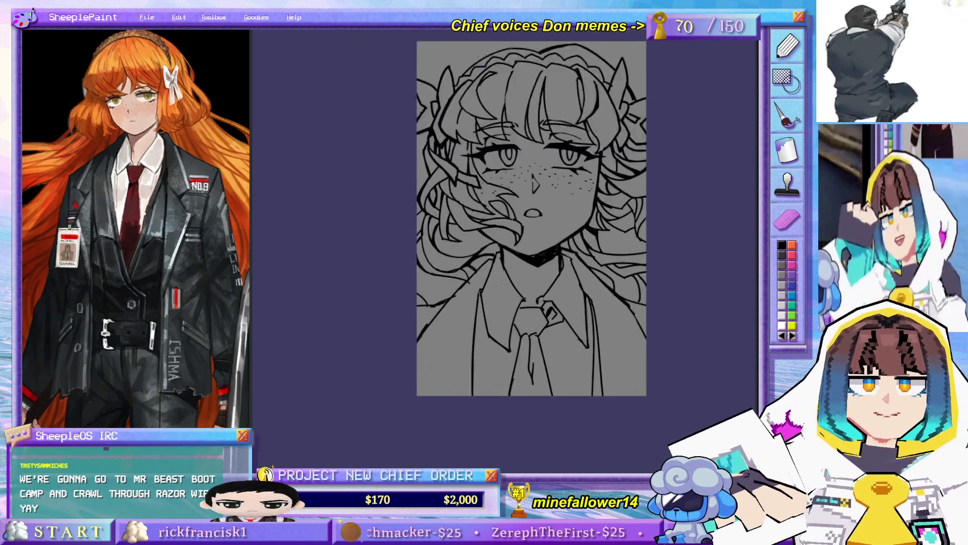
left_click_drag(425, 286, 414, 346)
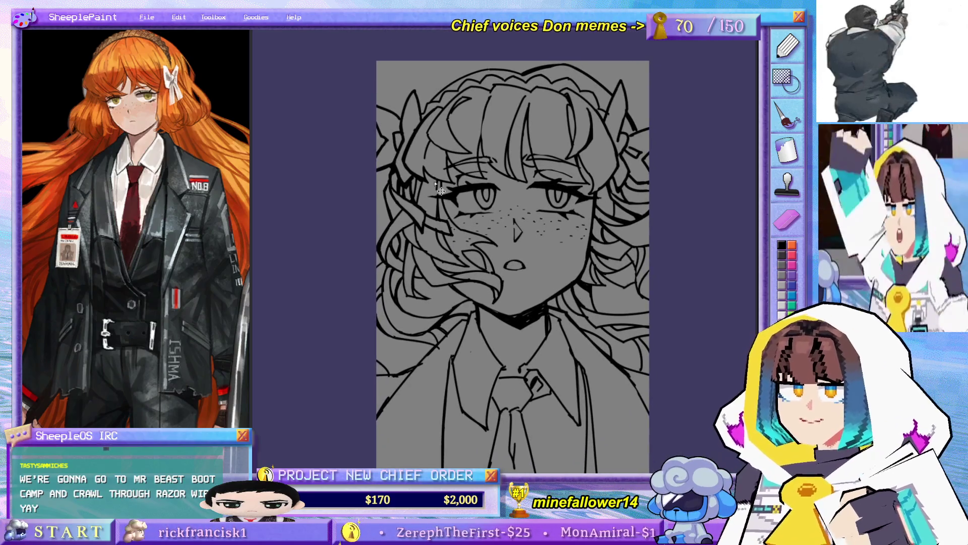
mouse_move(460, 265)
left_mouse_down()
mouse_move(475, 233)
mouse_move(456, 239)
left_mouse_up()
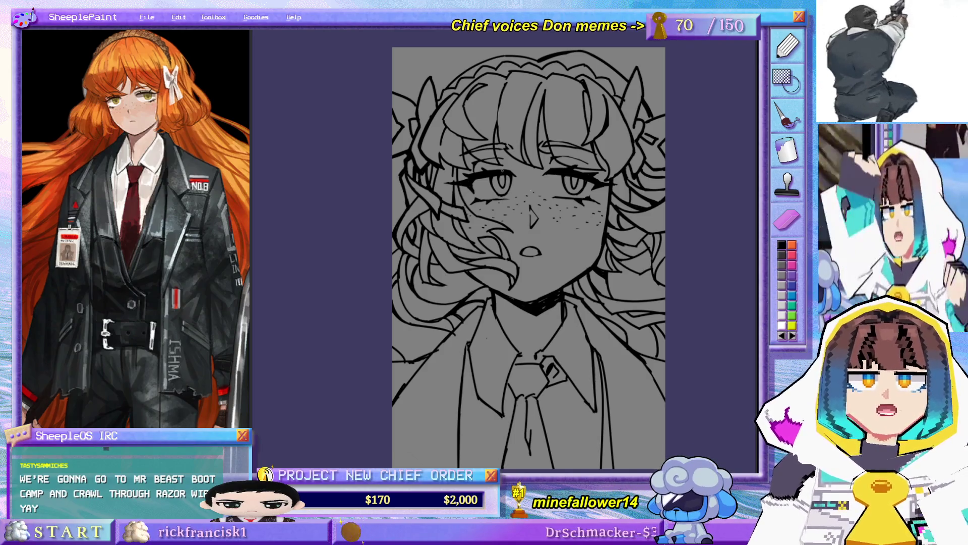
left_click_drag(660, 323, 636, 281)
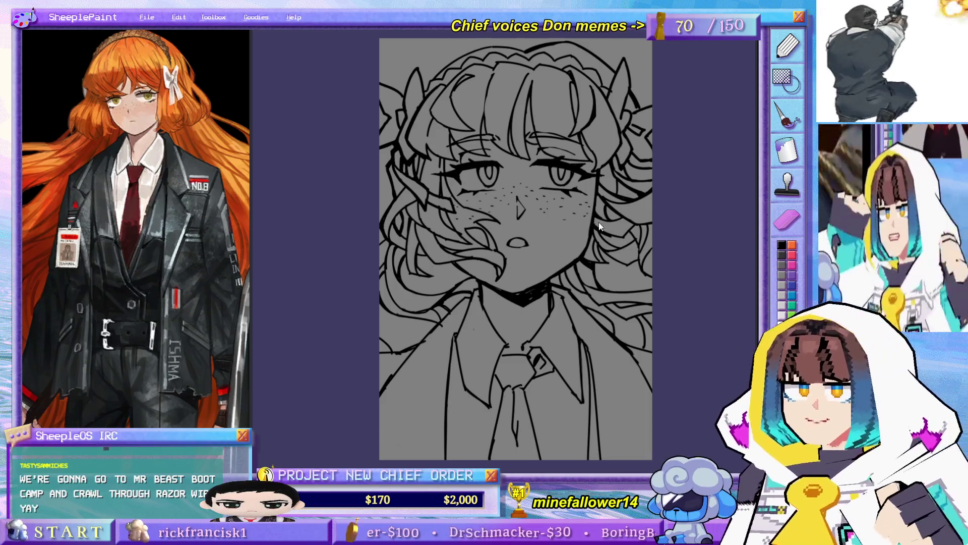
left_click_drag(593, 297, 575, 264)
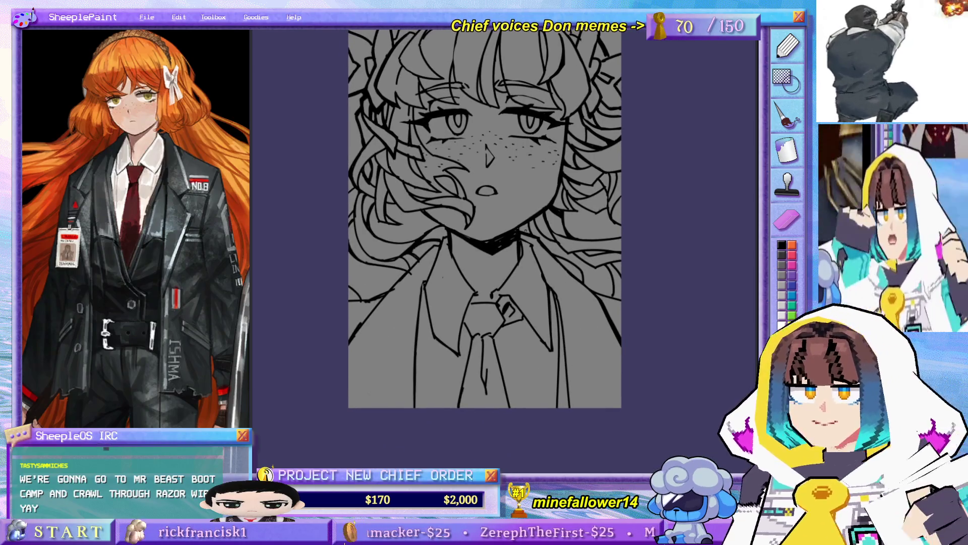
Step: Draw short lines along the jacket's lower-right and lower-left edges
left_click_drag(644, 348, 657, 357)
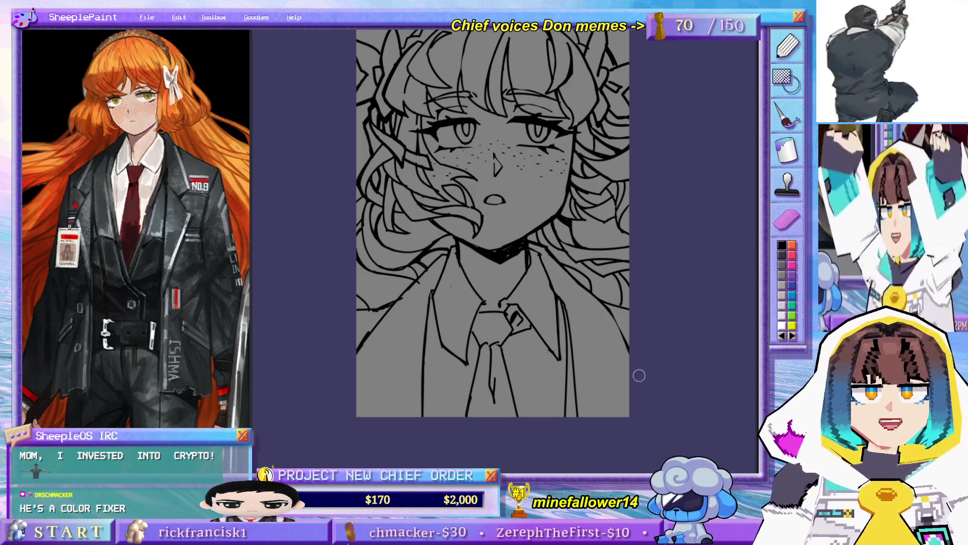
left_click_drag(629, 371, 596, 396)
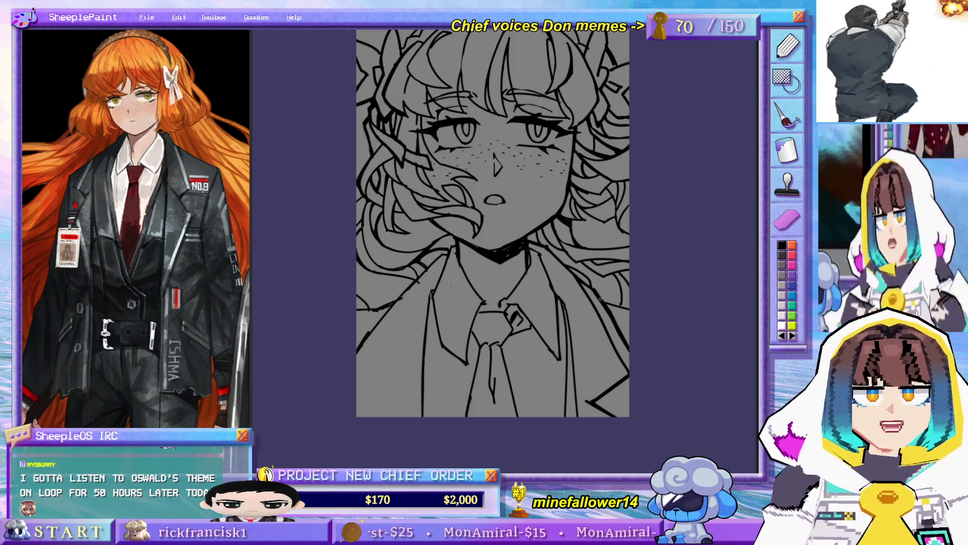
scroll(553, 353, "up", 1)
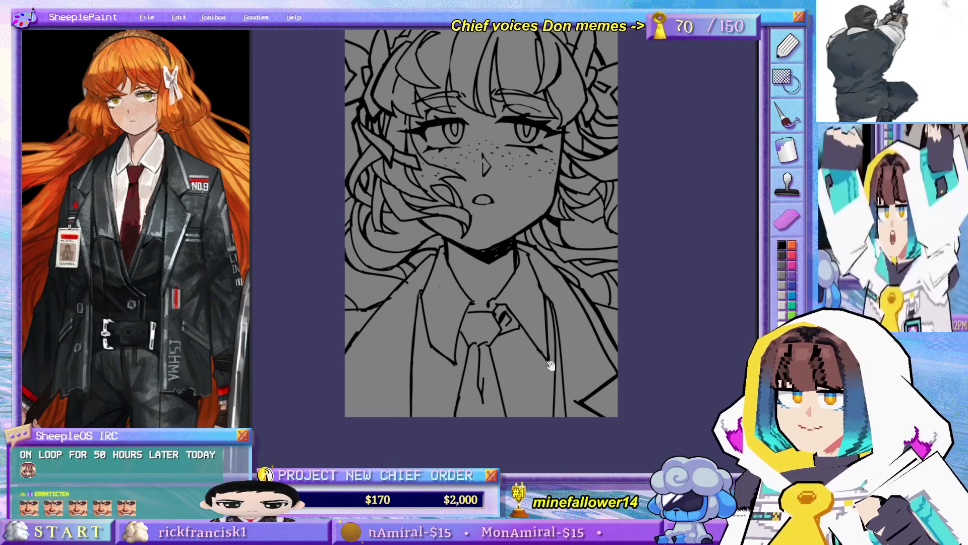
scroll(557, 382, "up", 1)
mouse_move(556, 382)
left_mouse_down()
mouse_move(573, 404)
mouse_move(582, 355)
left_mouse_up()
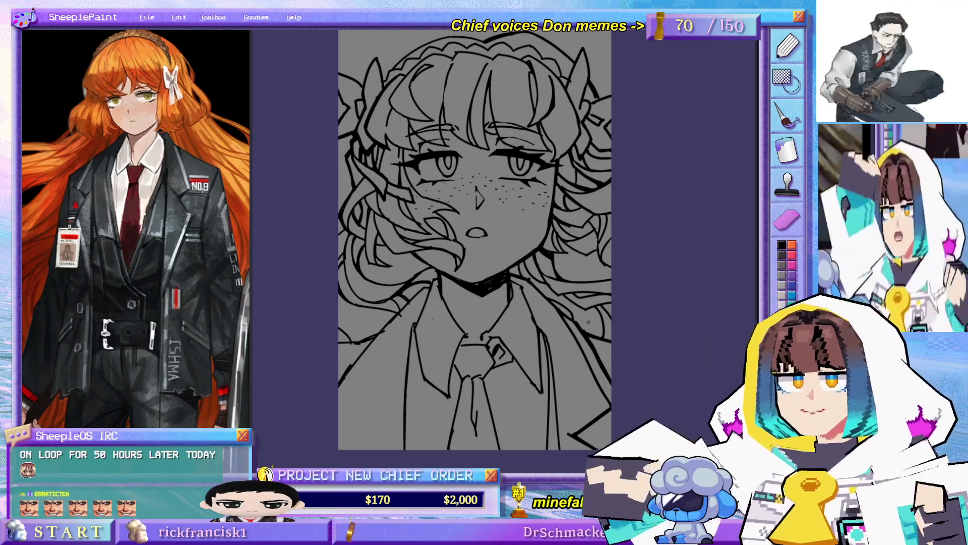
left_click_drag(615, 236, 658, 182)
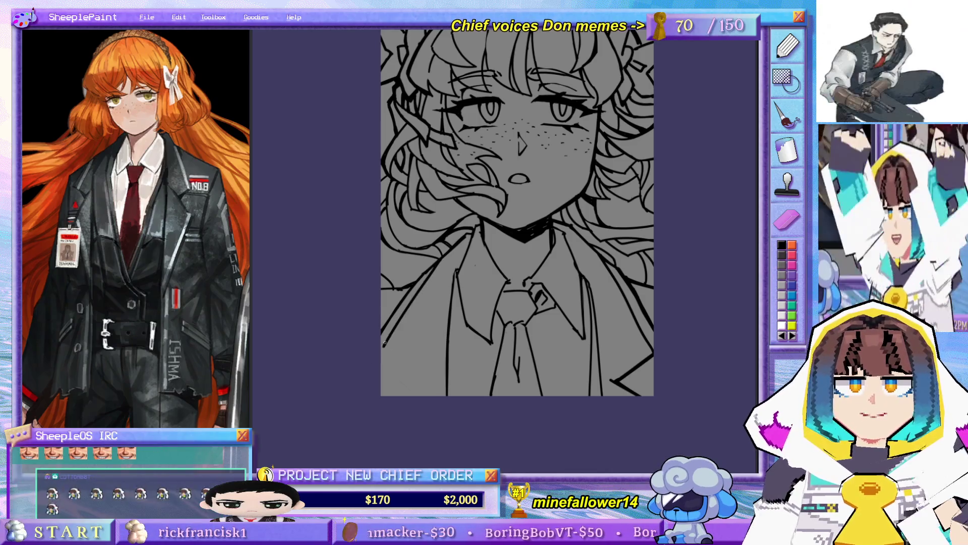
left_click_drag(384, 354, 426, 372)
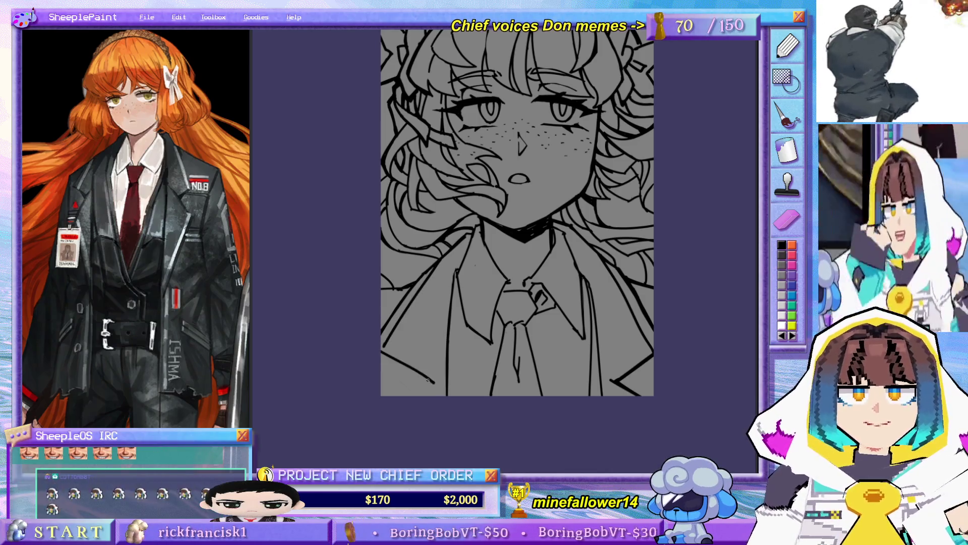
left_click_drag(397, 412, 415, 431)
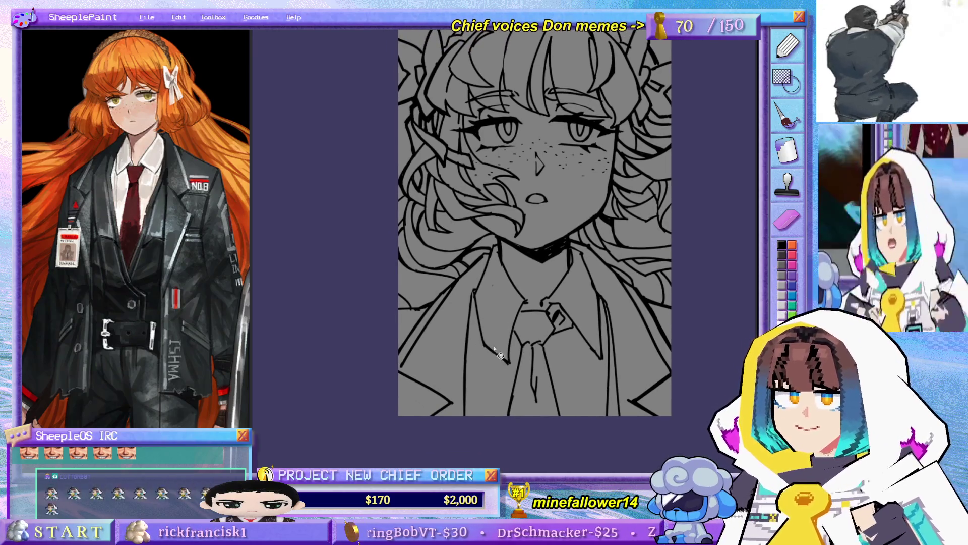
left_click_drag(441, 329, 434, 327)
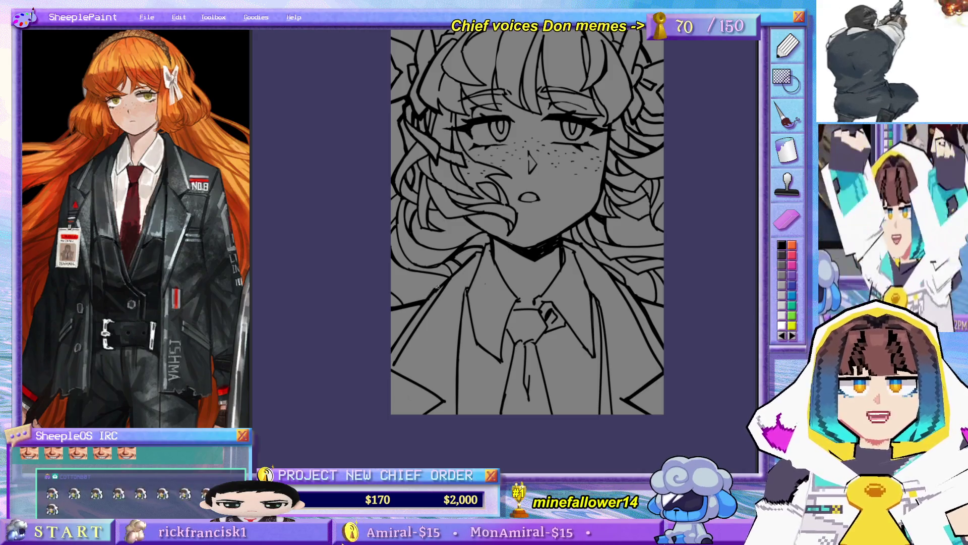
left_click_drag(589, 249, 572, 263)
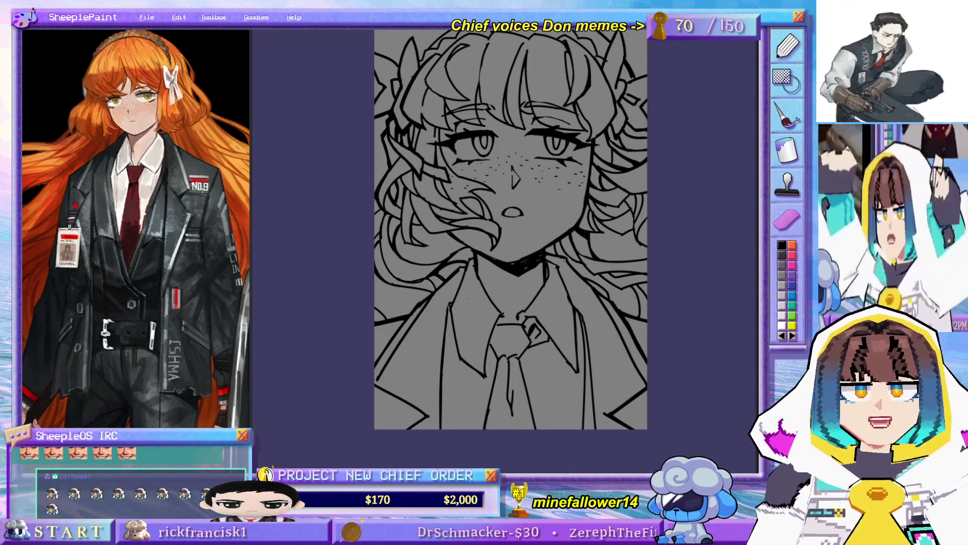
left_click_drag(501, 277, 563, 279)
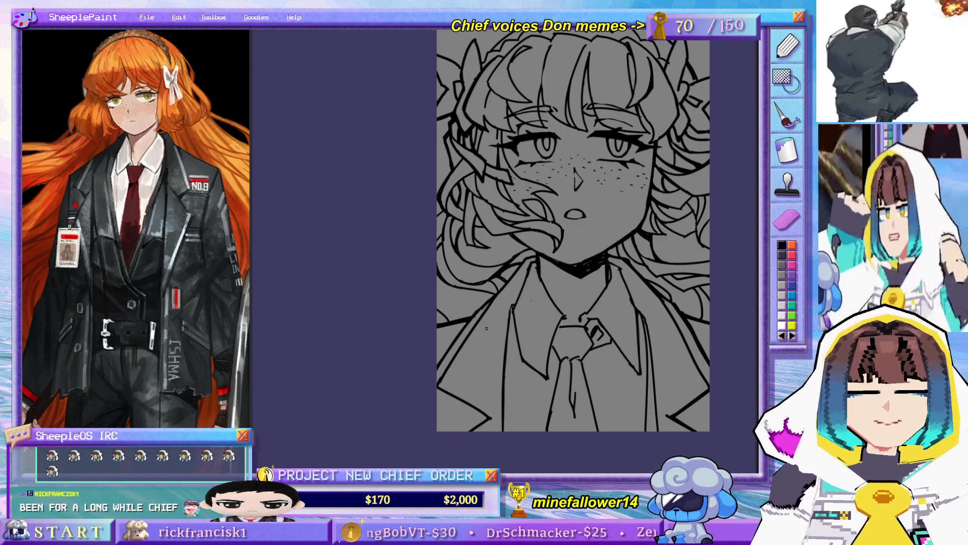
Step: Add a short stroke to the upper-right hair outline, then recenter on the face
left_click_drag(478, 328, 455, 312)
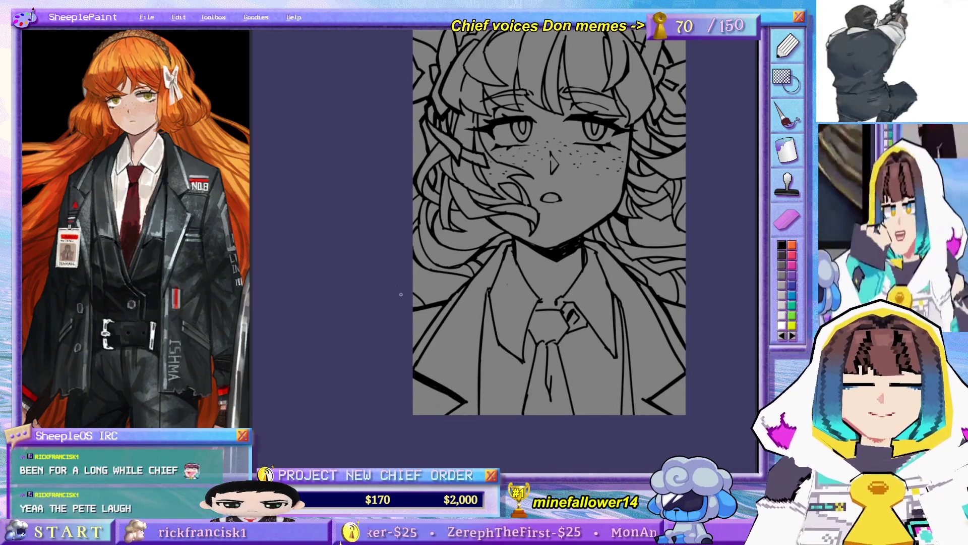
left_click_drag(656, 382, 654, 378)
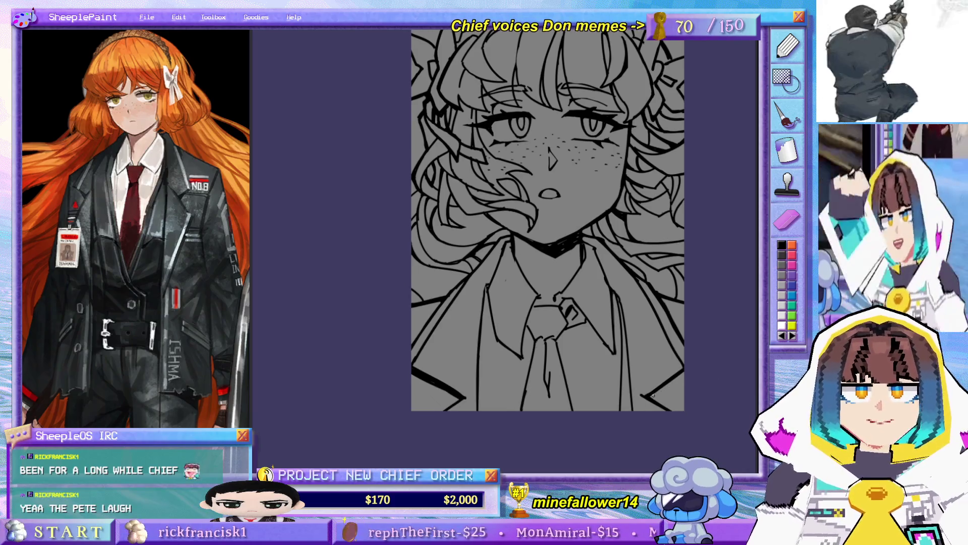
mouse_move(625, 203)
left_mouse_down()
mouse_move(599, 247)
mouse_move(620, 297)
left_mouse_up()
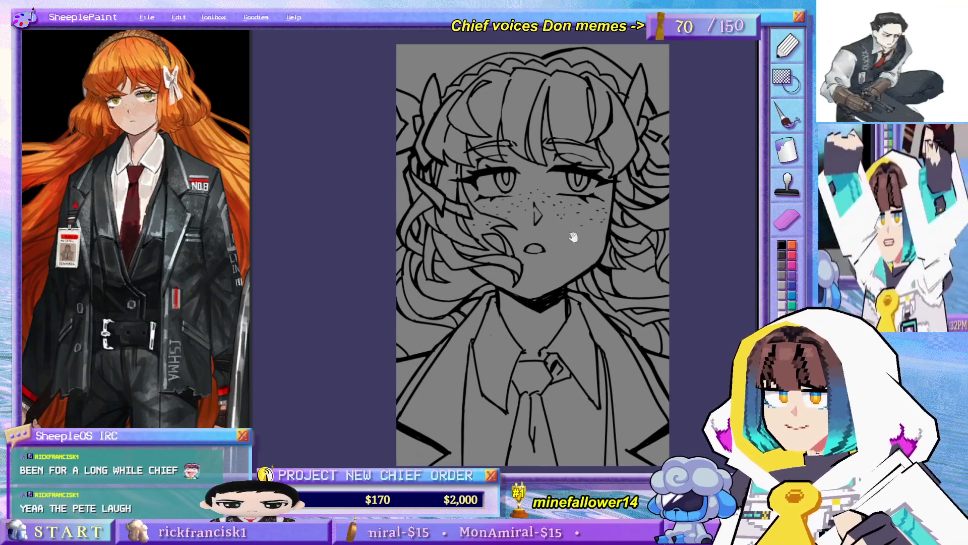
left_click_drag(545, 157, 527, 101)
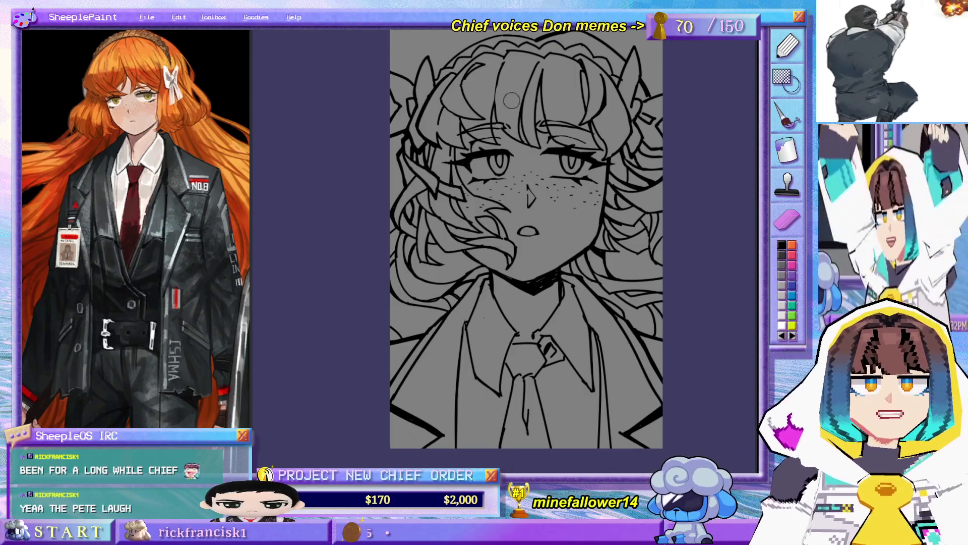
scroll(525, 154, "up", 3)
mouse_move(577, 151)
left_mouse_down()
mouse_move(602, 164)
mouse_move(577, 160)
left_mouse_up()
scroll(577, 158, "down", 2)
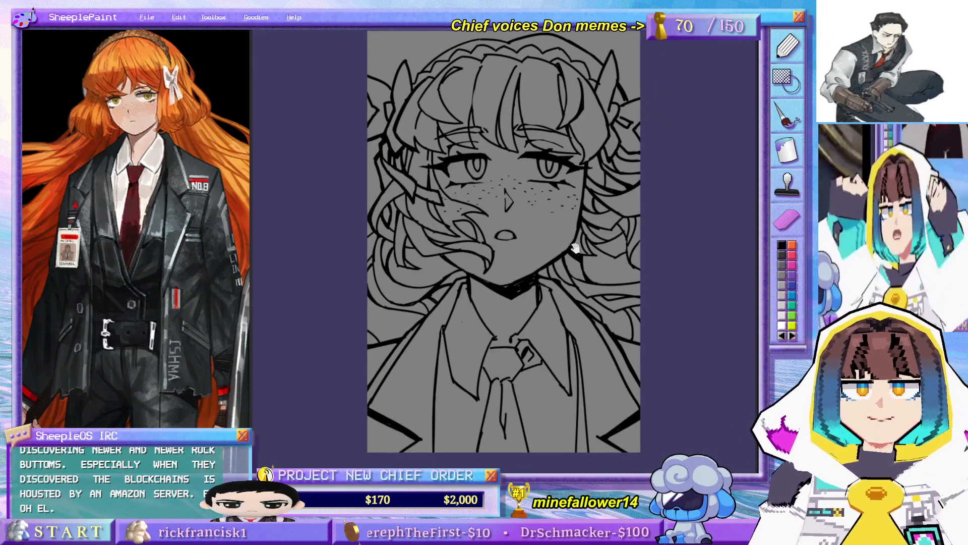
left_click_drag(467, 199, 421, 177)
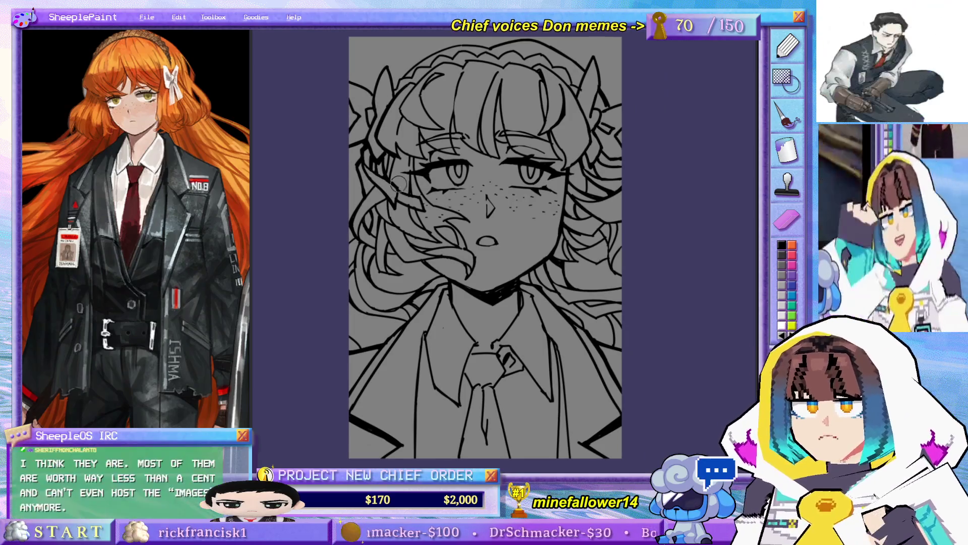
scroll(398, 174, "up", 1)
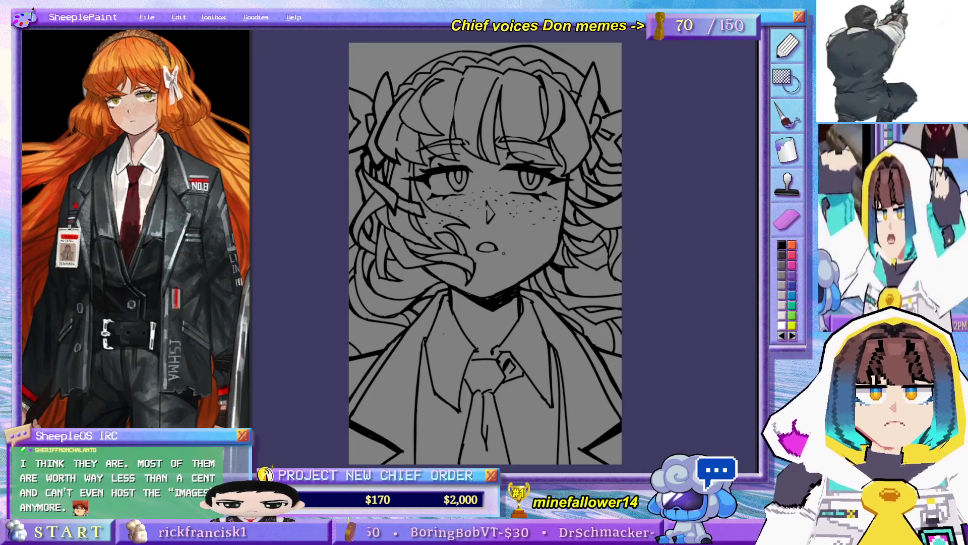
scroll(382, 210, "up", 2)
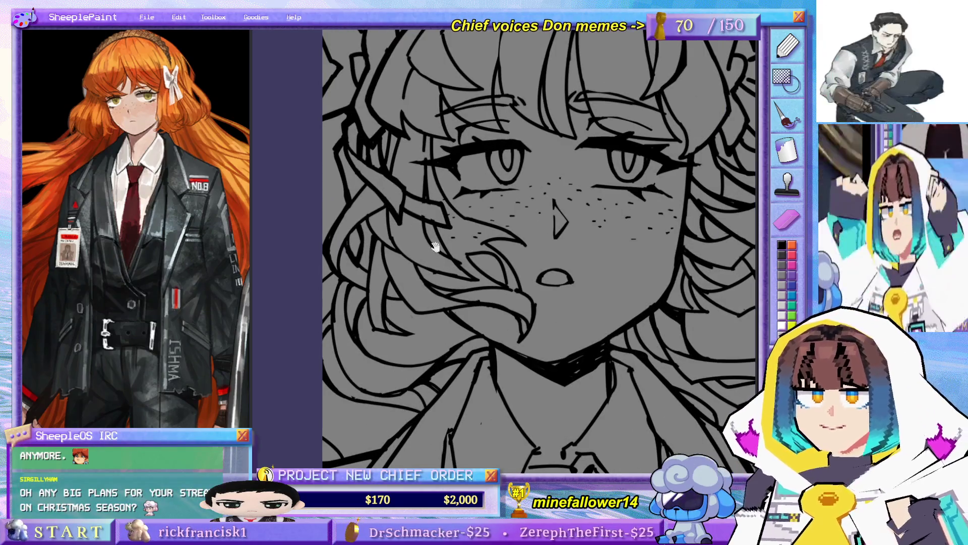
scroll(383, 198, "up", 2)
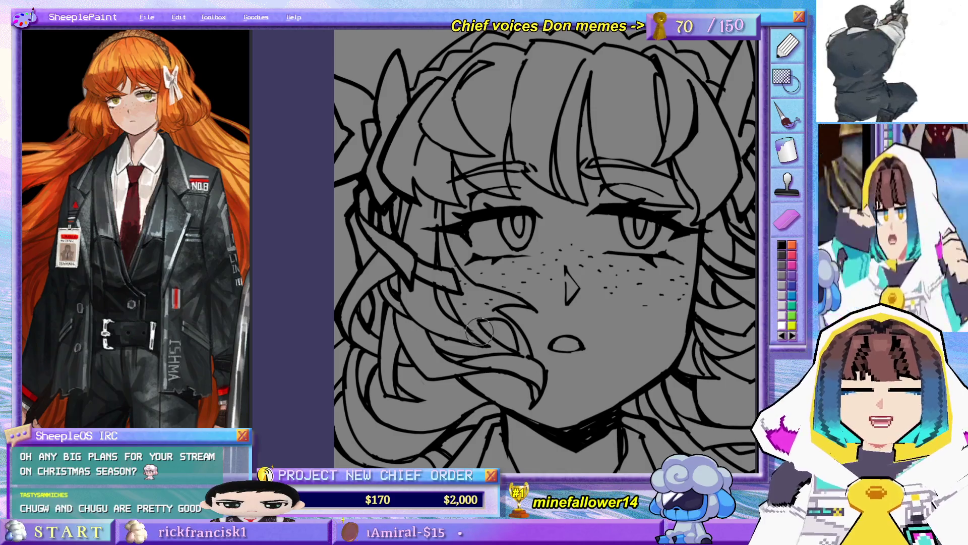
Step: Shift the close-up view of the face before switching to the emote page
left_click_drag(462, 329, 422, 322)
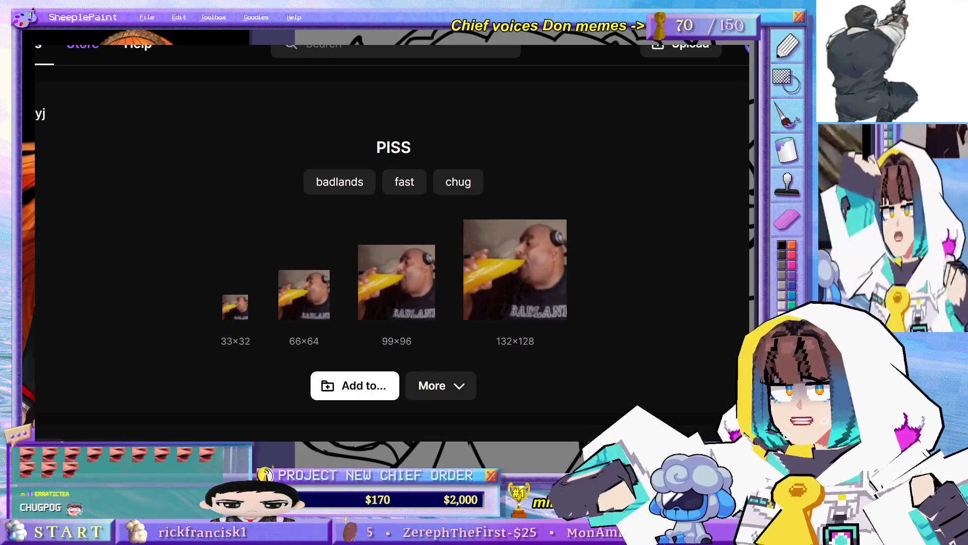
scroll(393, 242, "down", 1)
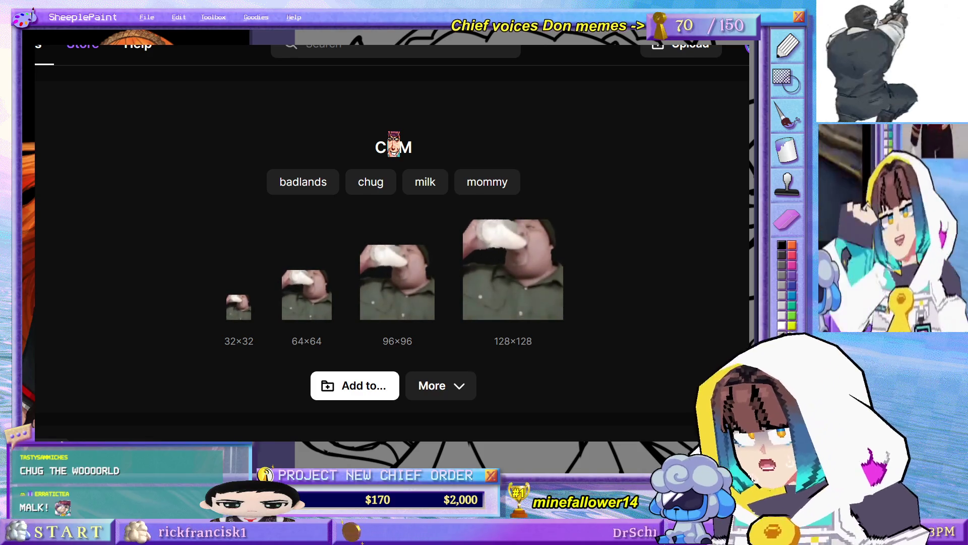
Step: Add the milk-chugging emote to an emote set via 'Add to...'
left_click(361, 394)
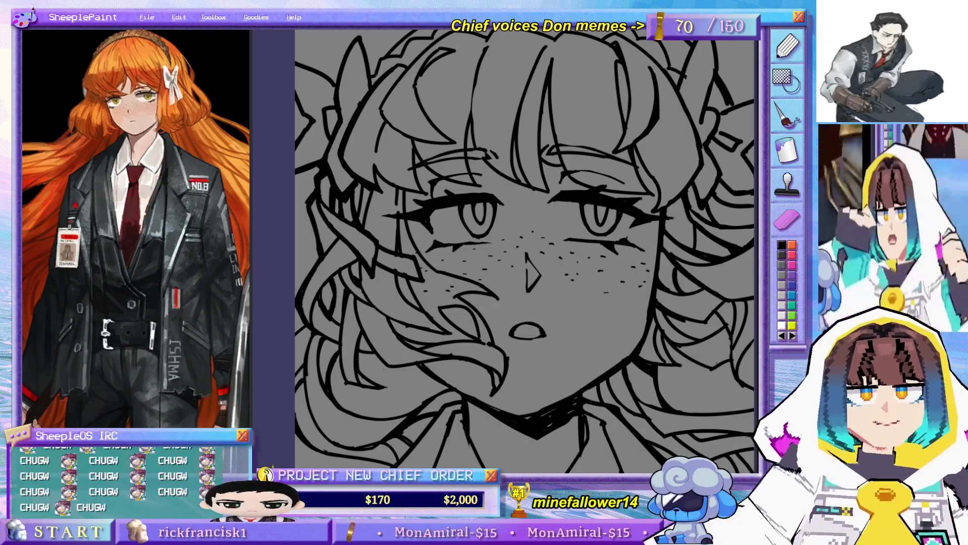
scroll(470, 288, "down", 3)
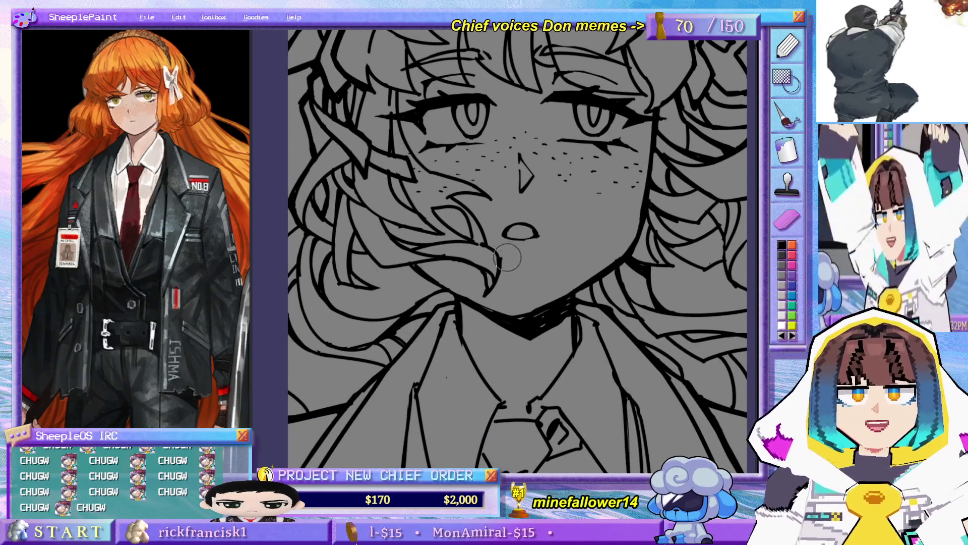
scroll(507, 259, "down", 5)
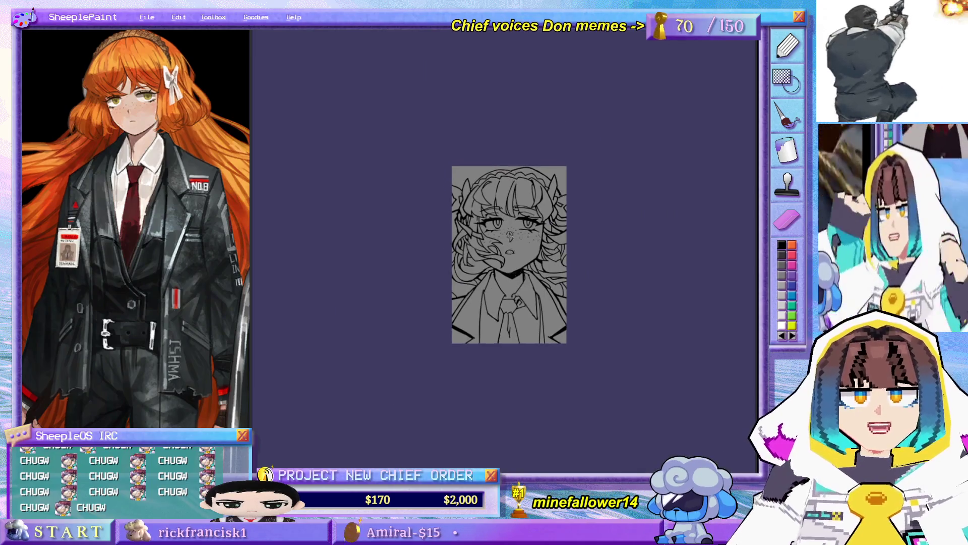
scroll(500, 235, "up", 3)
scroll(503, 326, "up", 1)
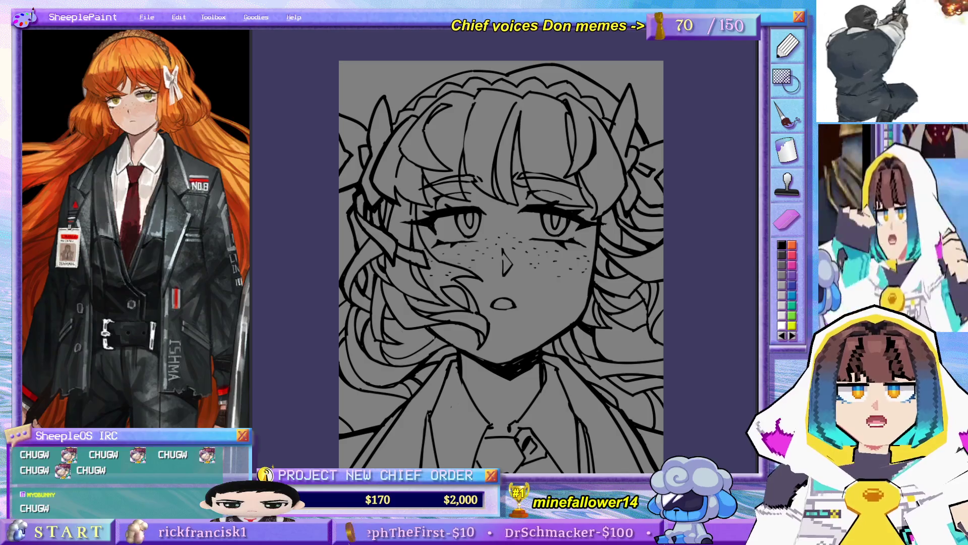
scroll(502, 250, "down", 3)
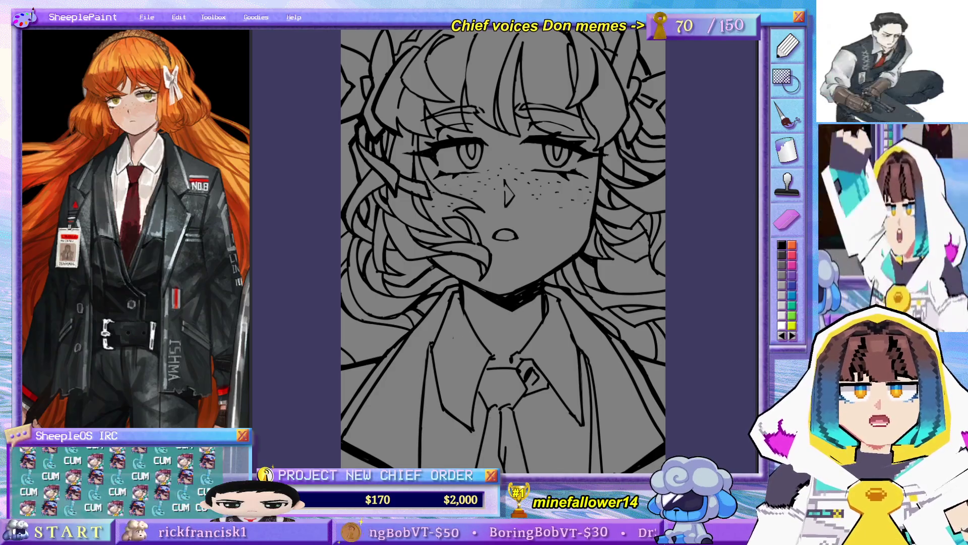
scroll(492, 275, "up", 1)
scroll(522, 258, "up", 1)
scroll(521, 259, "up", 1)
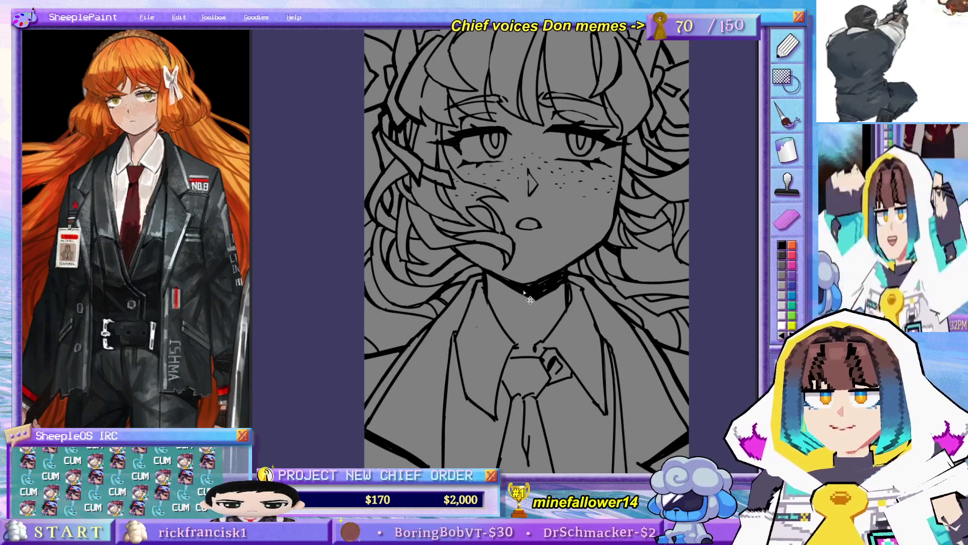
Step: Nudge the canvas view slightly left and down with the hand tool
left_click_drag(522, 259, 493, 321)
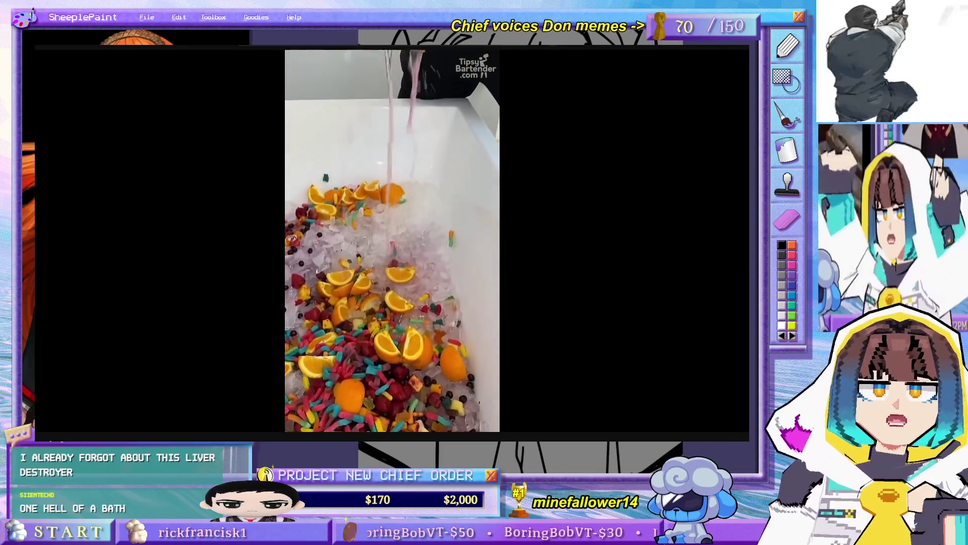
Step: Rewind the punch video to the bottles scene, pause it, then resume playback
left_click_drag(225, 382, 340, 388)
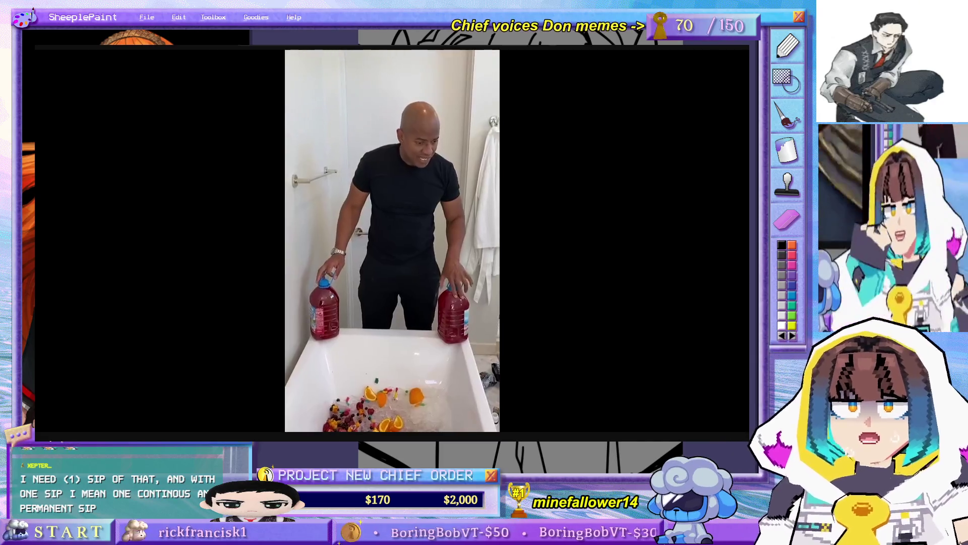
left_click(334, 346)
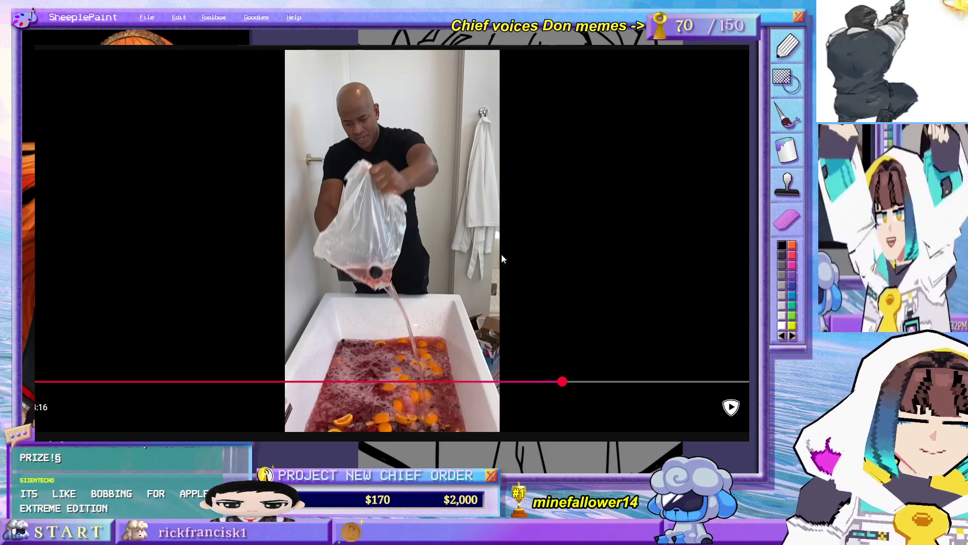
mouse_move(393, 240)
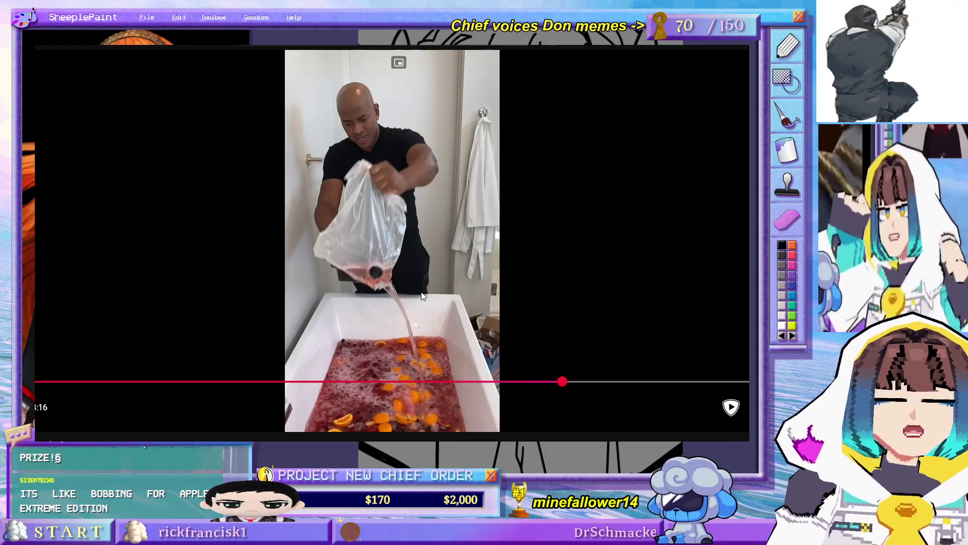
left_click(355, 275)
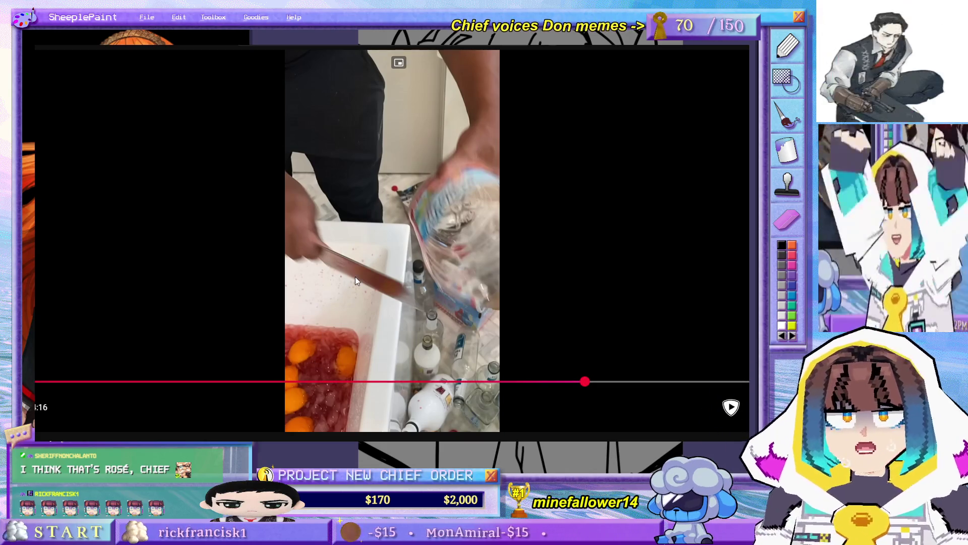
Step: Resume the paused punch video and let it play on
left_click(355, 277)
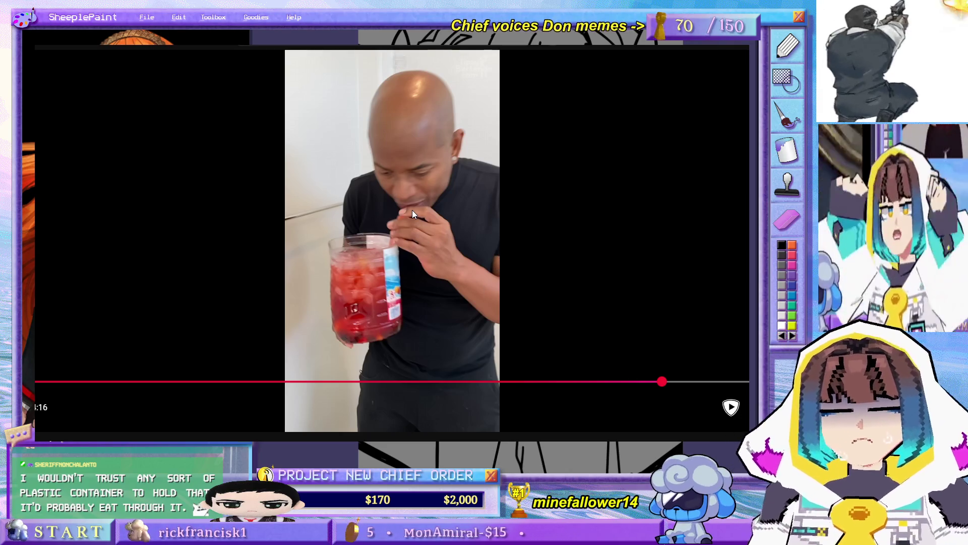
Step: Toggle playback, seek the video ahead to around 3:31 and resume playing
left_click(413, 209)
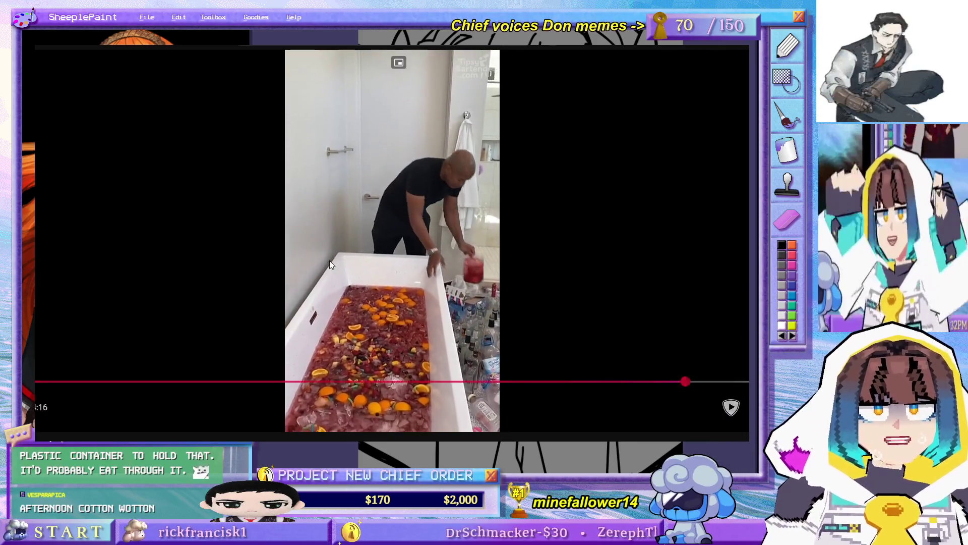
left_click(467, 270)
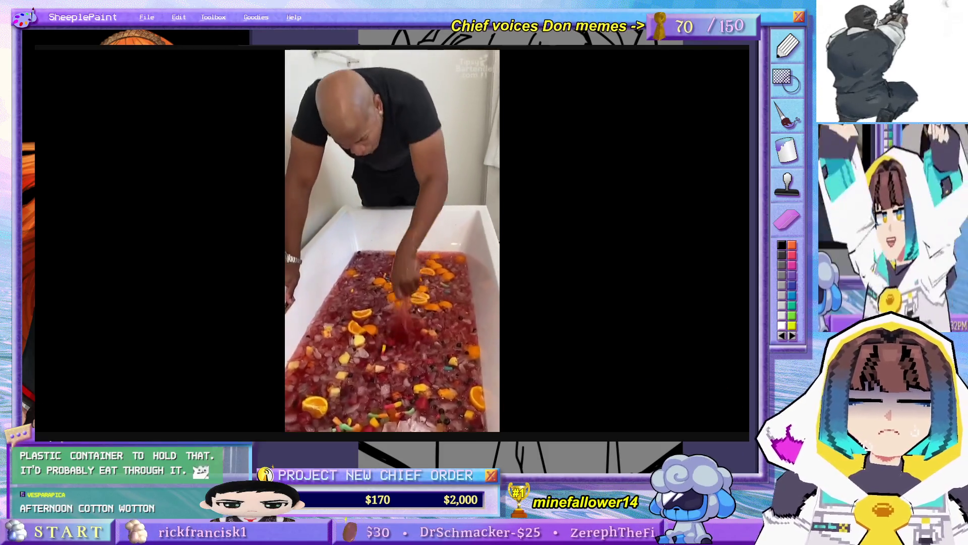
left_click(438, 279)
mouse_move(732, 383)
left_mouse_down()
mouse_move(696, 390)
mouse_move(728, 386)
left_mouse_up()
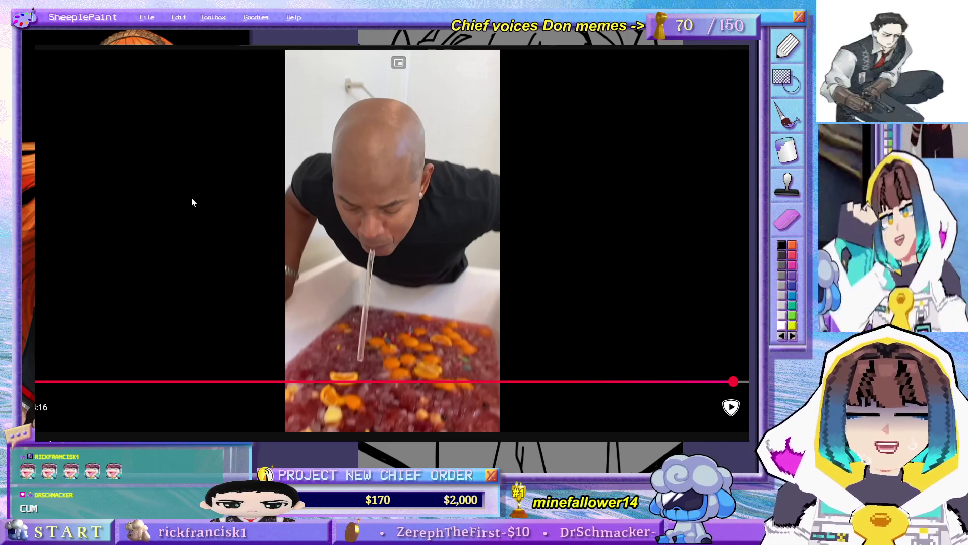
scroll(40, 422, "down", 1)
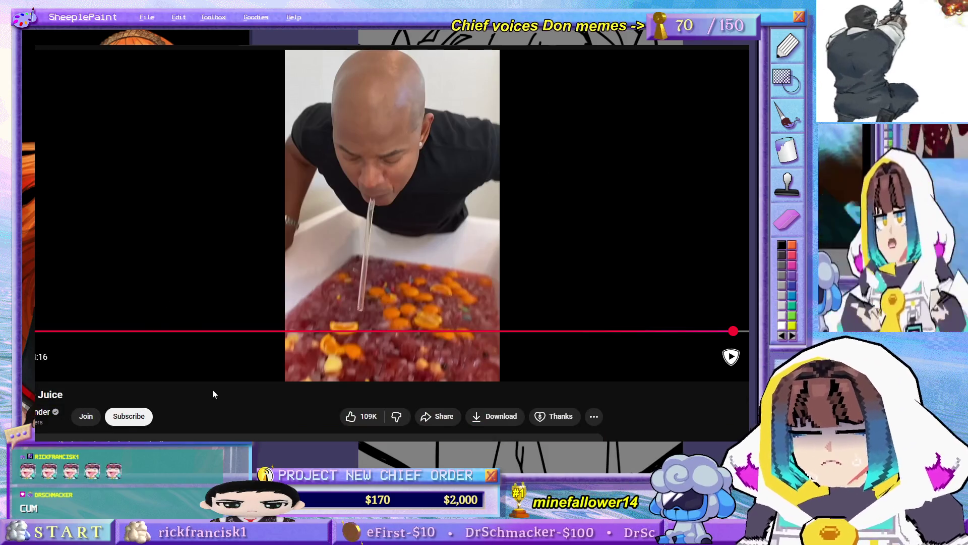
scroll(349, 279, "up", 1)
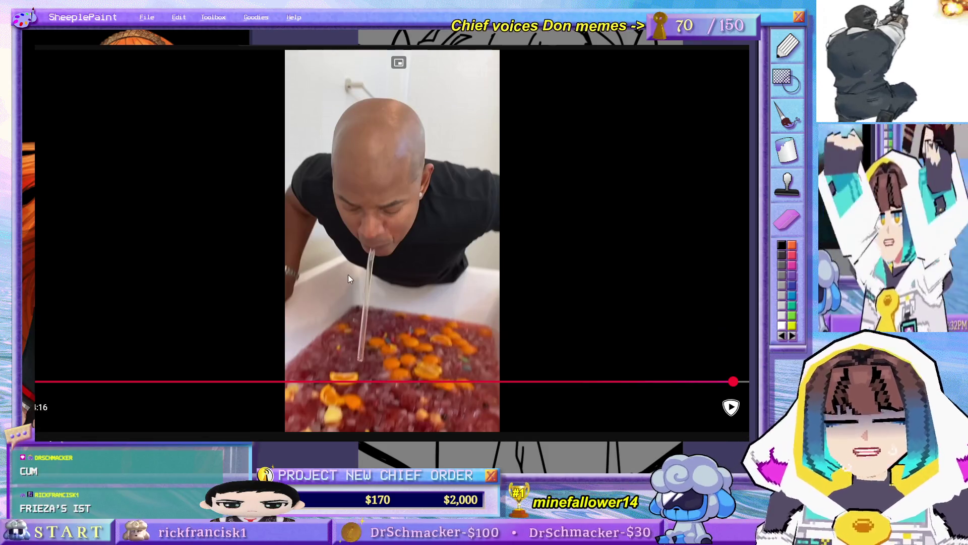
left_click(663, 203)
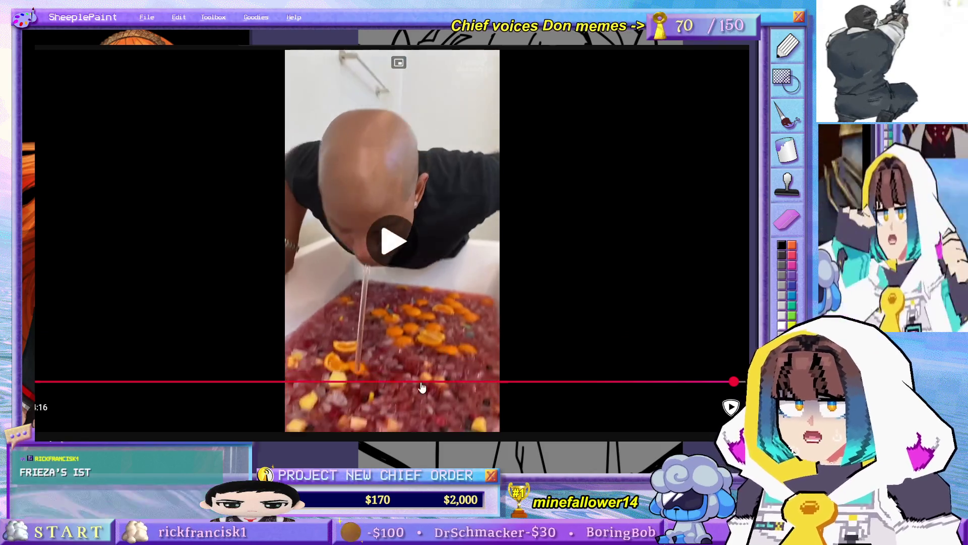
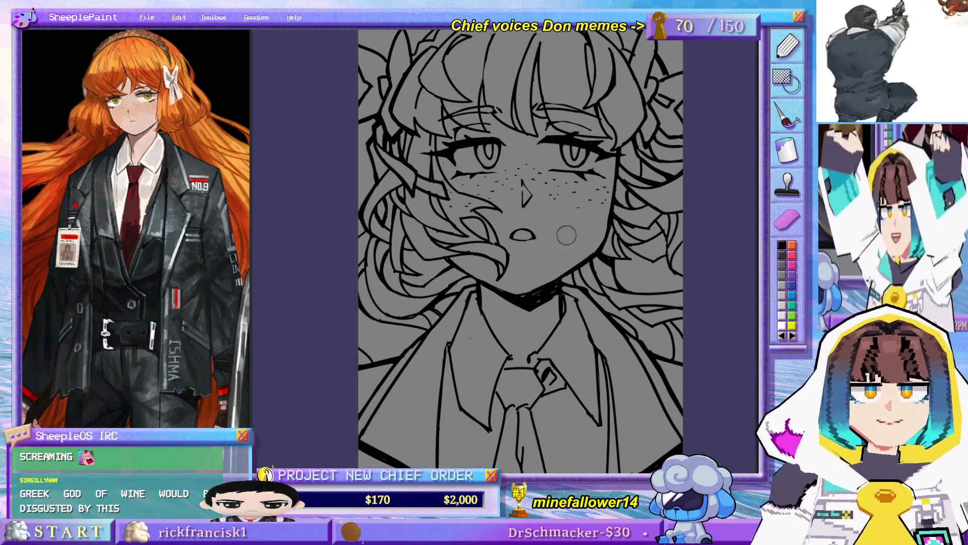
Step: Pan across the hair, face and collar, then ink a short black stroke near the collar
left_click_drag(579, 346, 441, 276)
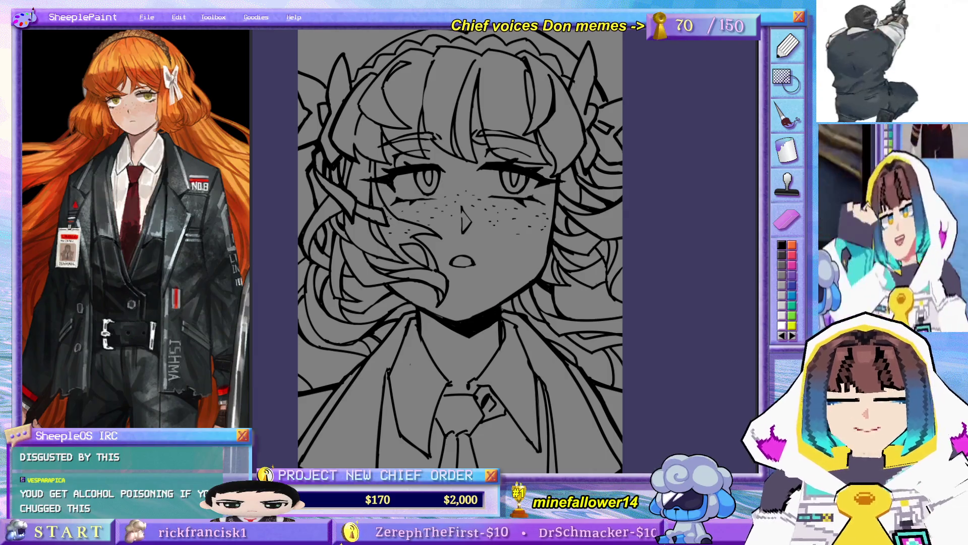
left_click_drag(433, 288, 485, 315)
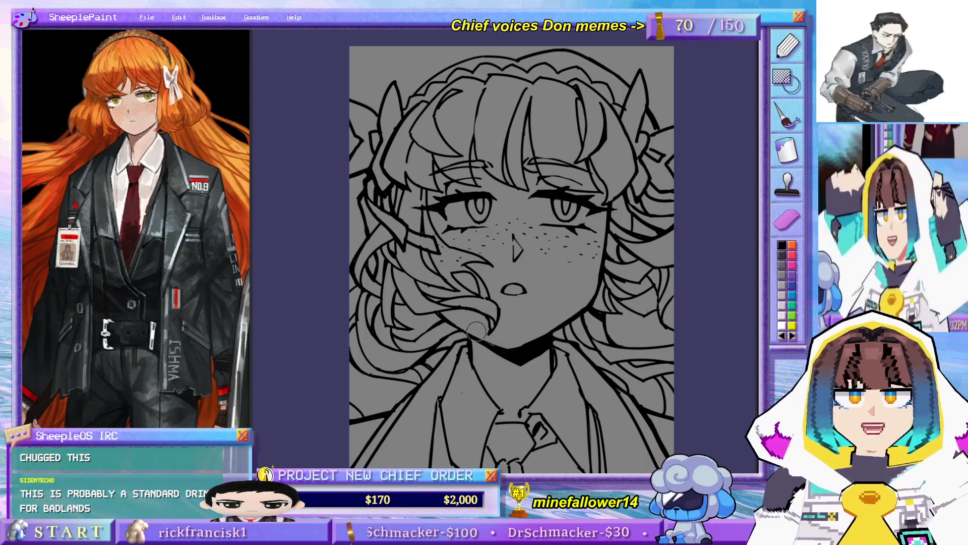
left_click_drag(509, 341, 470, 239)
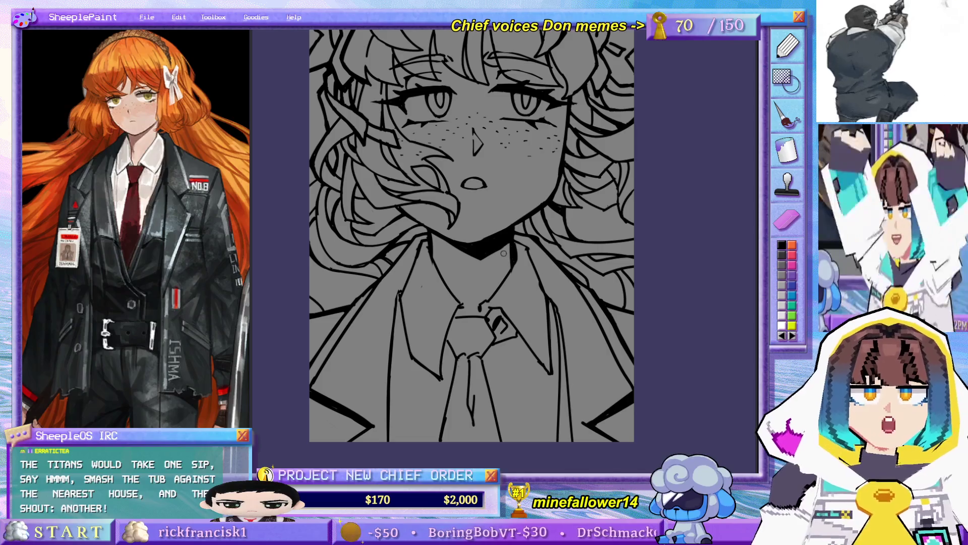
left_click_drag(504, 255, 566, 281)
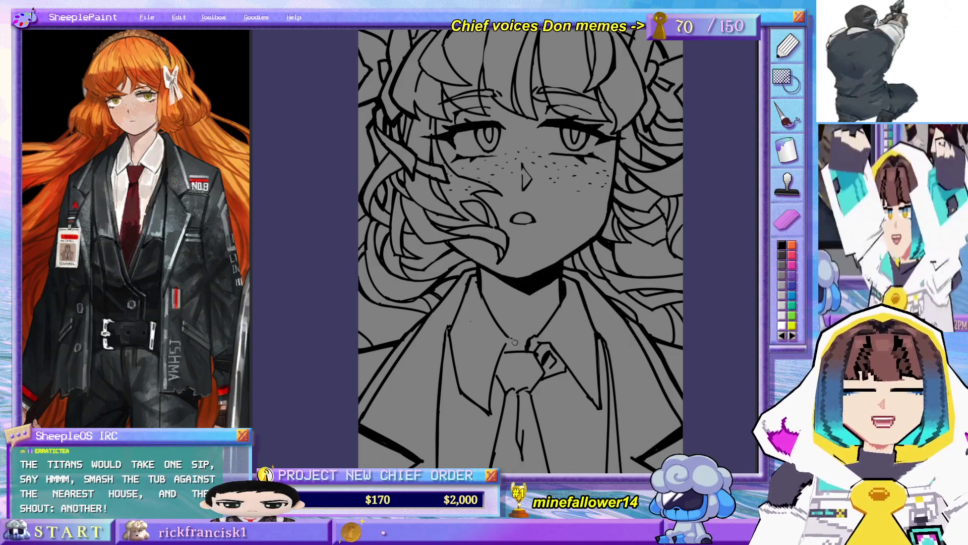
left_click_drag(502, 254, 478, 241)
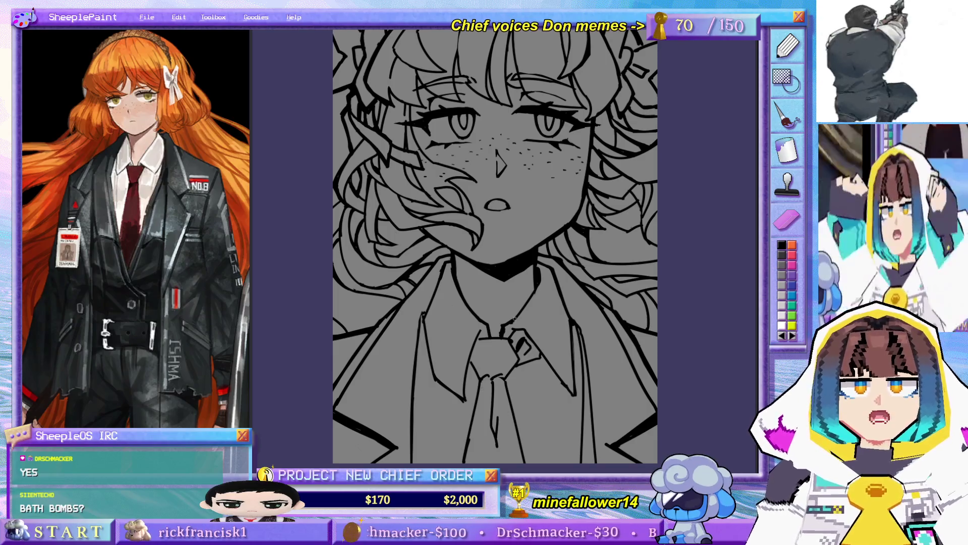
left_click_drag(537, 279, 530, 312)
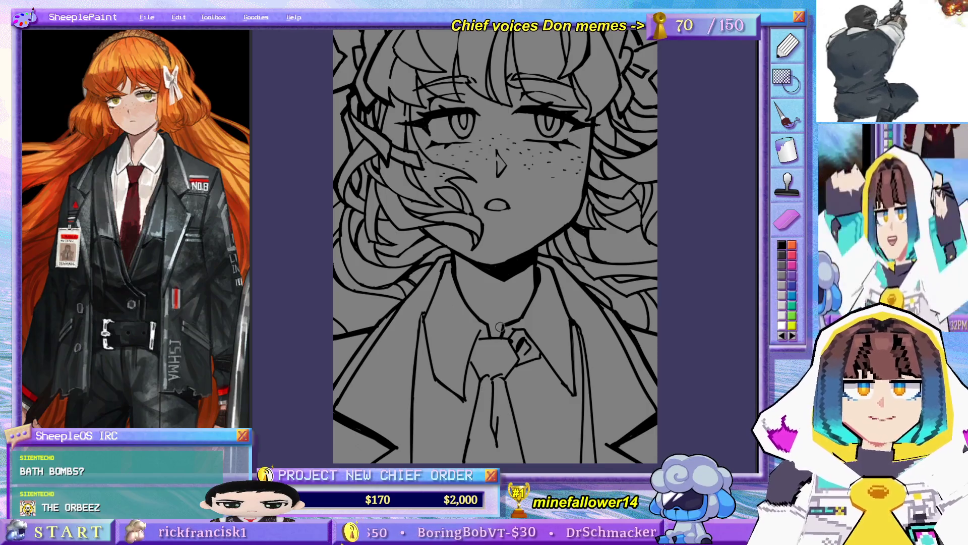
scroll(499, 329, "down", 2)
scroll(499, 329, "down", 1)
scroll(499, 288, "up", 4)
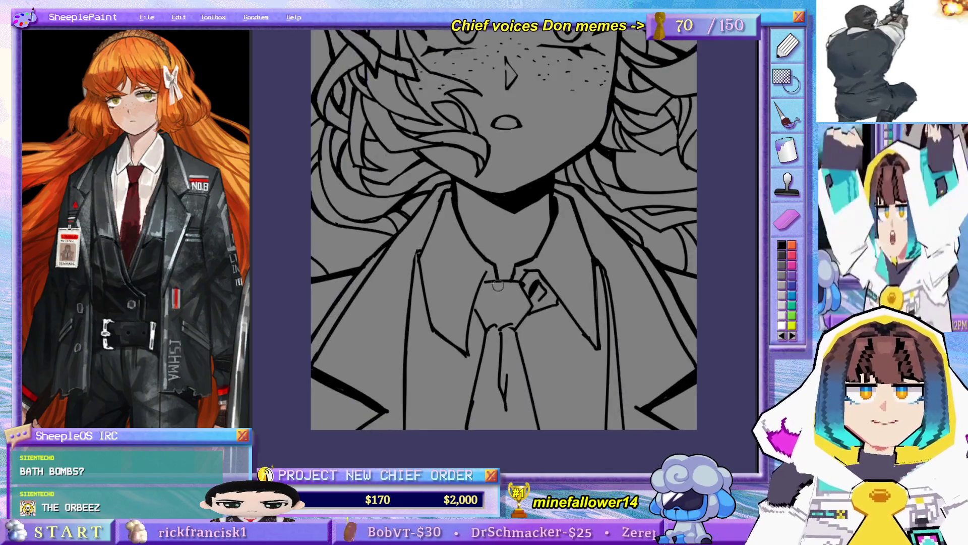
mouse_move(500, 255)
left_mouse_down()
mouse_move(620, 303)
mouse_move(603, 282)
left_mouse_up()
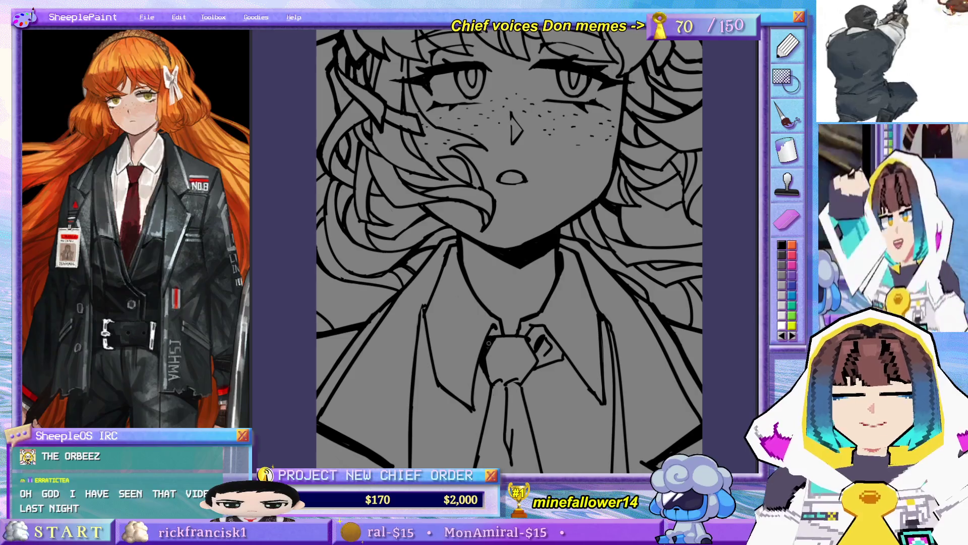
mouse_move(489, 345)
left_mouse_down()
mouse_move(508, 322)
mouse_move(499, 354)
left_mouse_up()
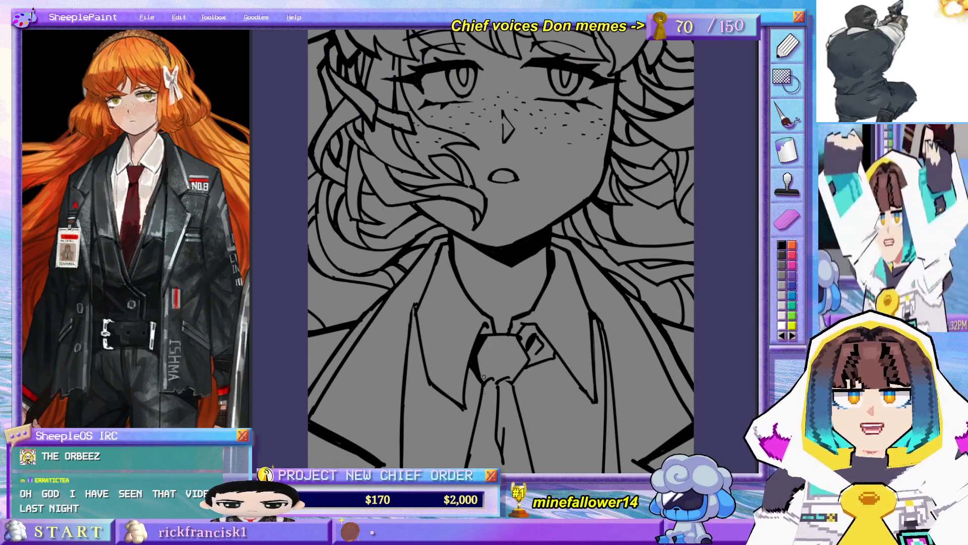
left_click_drag(544, 433, 516, 256)
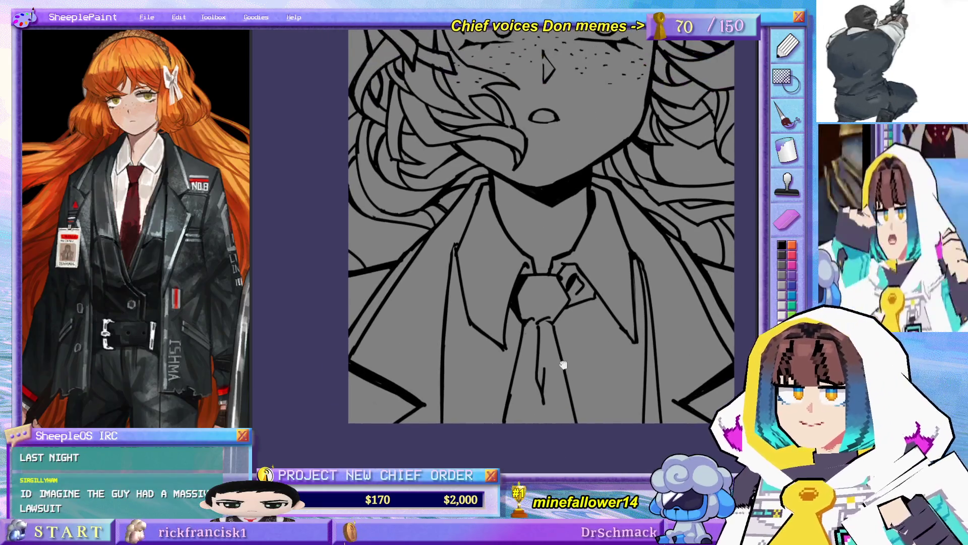
mouse_move(558, 339)
left_mouse_down()
mouse_move(562, 326)
mouse_move(542, 312)
left_mouse_up()
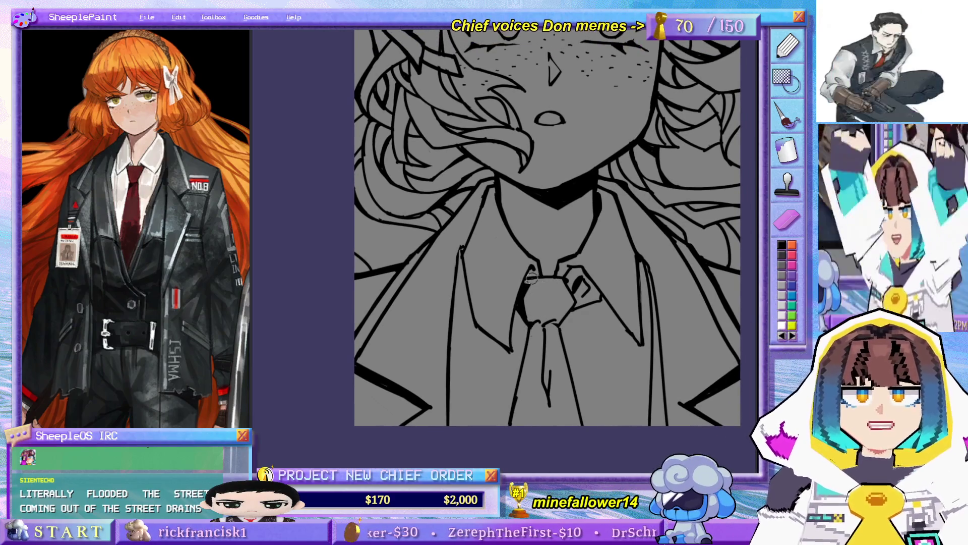
scroll(552, 288, "down", 2)
scroll(583, 318, "down", 2)
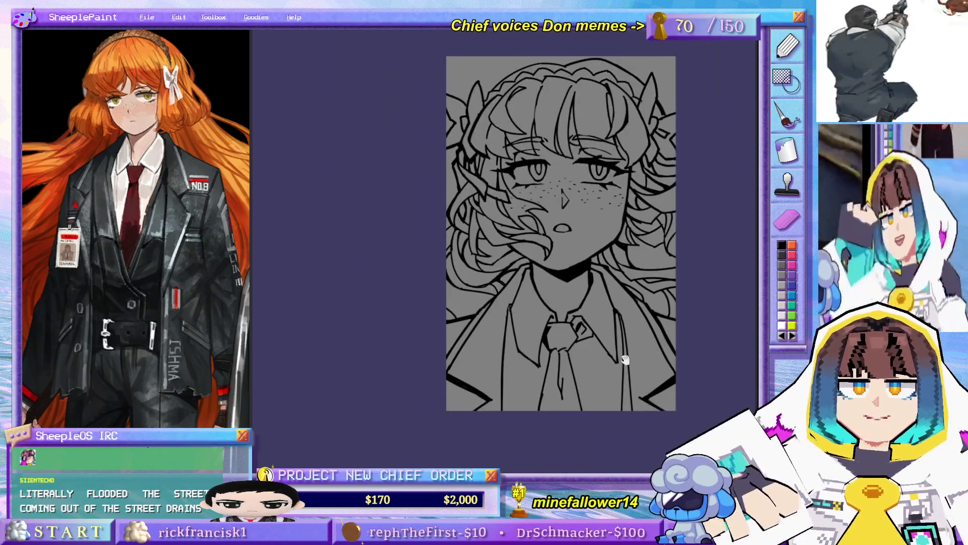
scroll(618, 362, "down", 1)
scroll(618, 362, "up", 1)
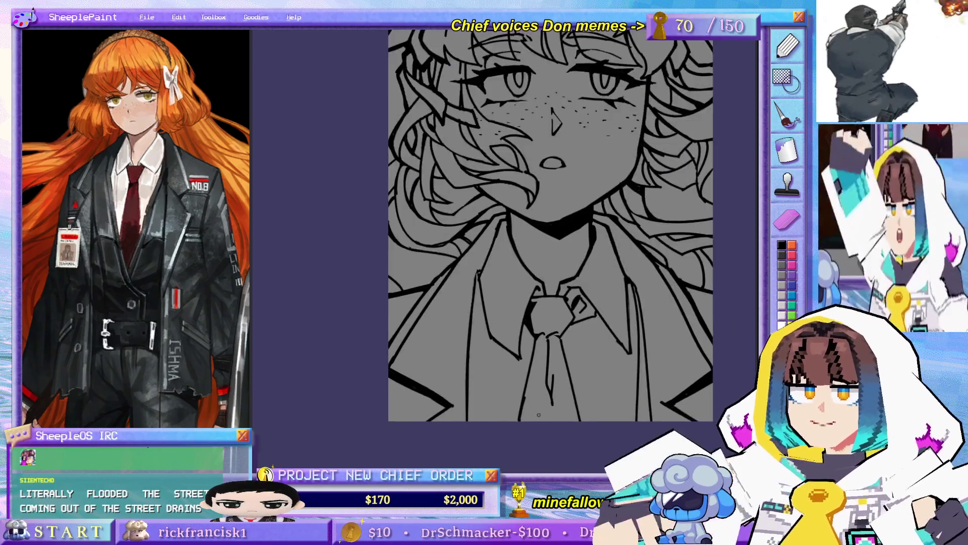
scroll(669, 383, "up", 1)
Step: Pan over the face and hair, then ink a thin line down the shirt and along the left collar
mouse_move(669, 384)
left_mouse_down()
mouse_move(619, 436)
mouse_move(558, 363)
left_mouse_up()
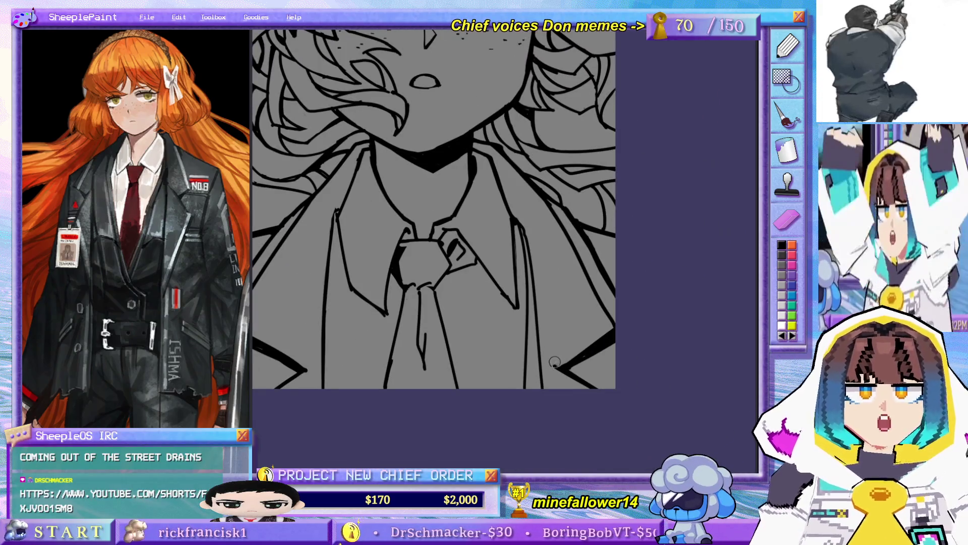
left_click_drag(562, 334, 607, 409)
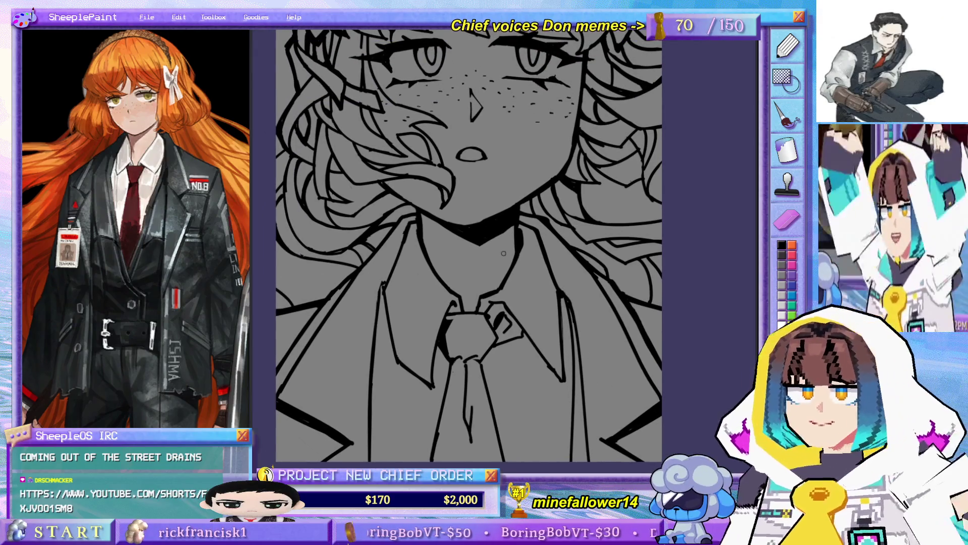
mouse_move(549, 277)
left_mouse_down()
mouse_move(595, 373)
mouse_move(566, 273)
left_mouse_up()
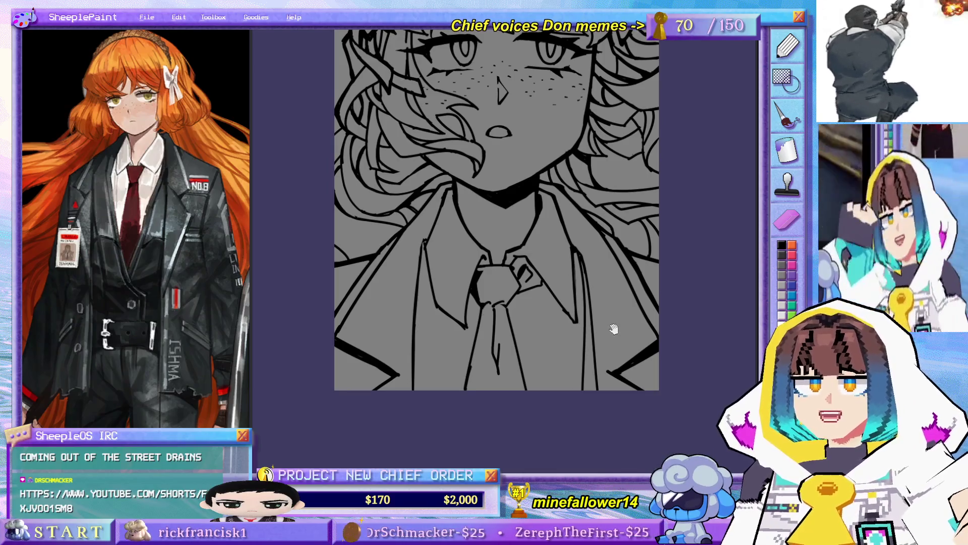
left_click_drag(616, 324, 628, 345)
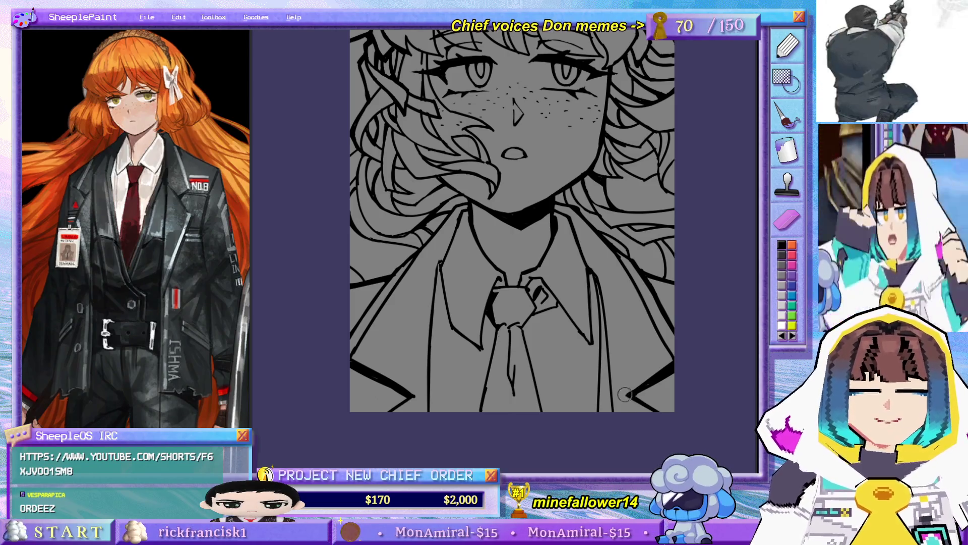
left_click_drag(603, 273, 607, 289)
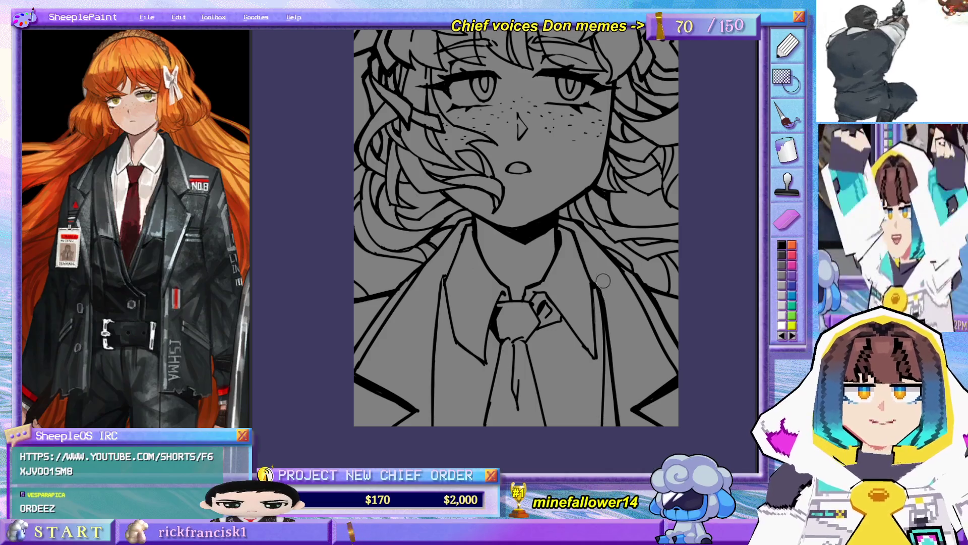
mouse_move(605, 318)
left_mouse_down()
mouse_move(618, 409)
mouse_move(609, 321)
left_mouse_up()
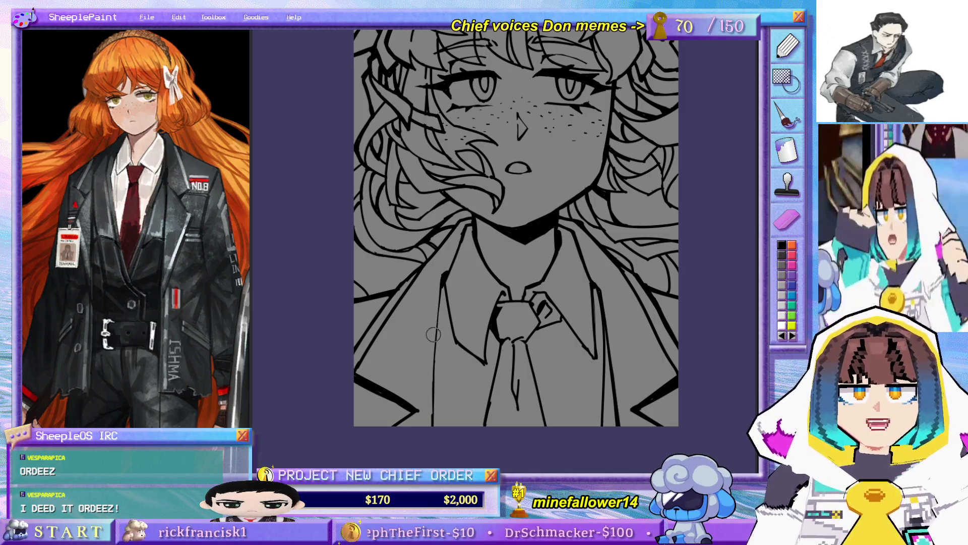
left_click_drag(442, 279, 419, 447)
Step: Undo and redraw the lower left collar line until its placement is acceptable
key("ctrl+z")
mouse_move(442, 279)
left_mouse_down()
mouse_move(434, 406)
mouse_move(440, 388)
left_mouse_up()
key("ctrl+z")
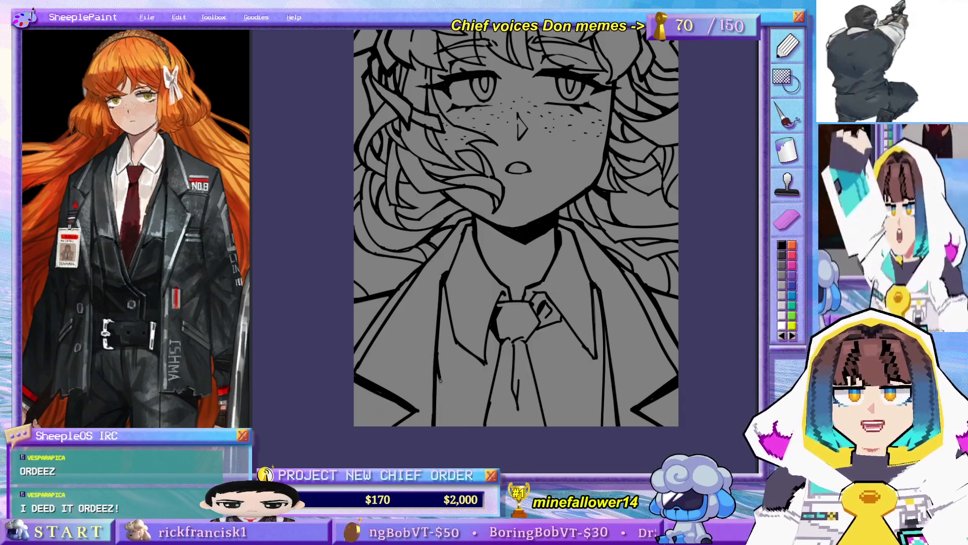
left_click_drag(458, 427, 437, 370)
key("ctrl+z")
key("ctrl+z")
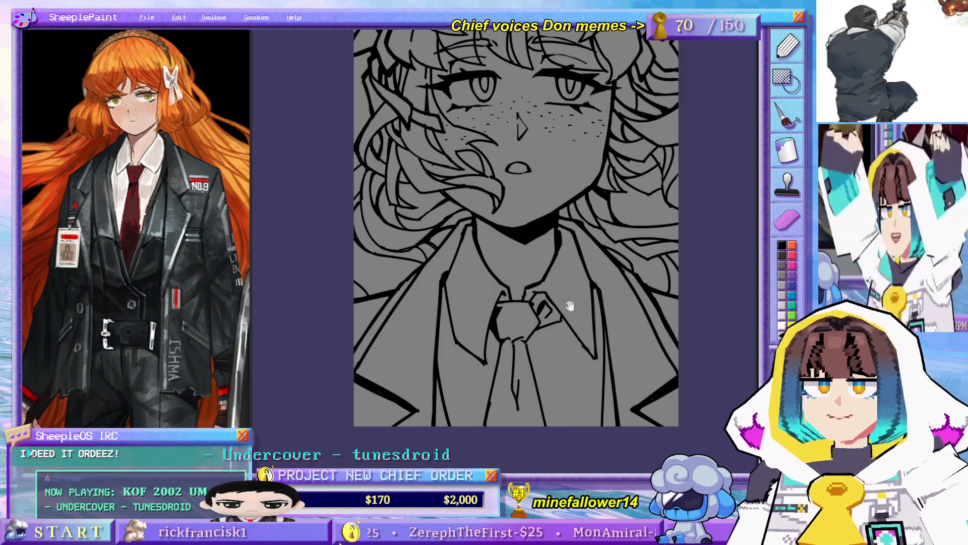
Step: Pan between the tie, face and top of the hair to review the lineart
left_click_drag(595, 302, 610, 327)
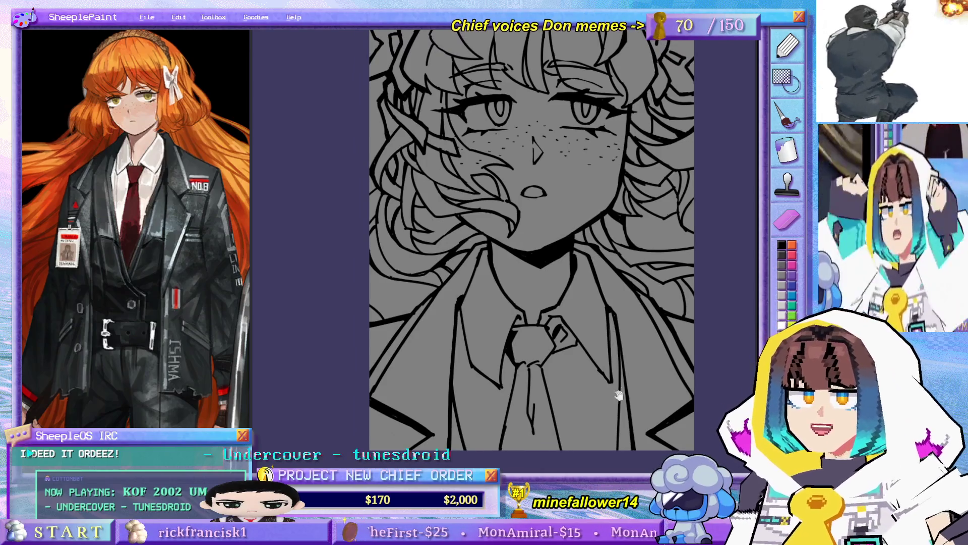
left_click_drag(595, 259, 503, 253)
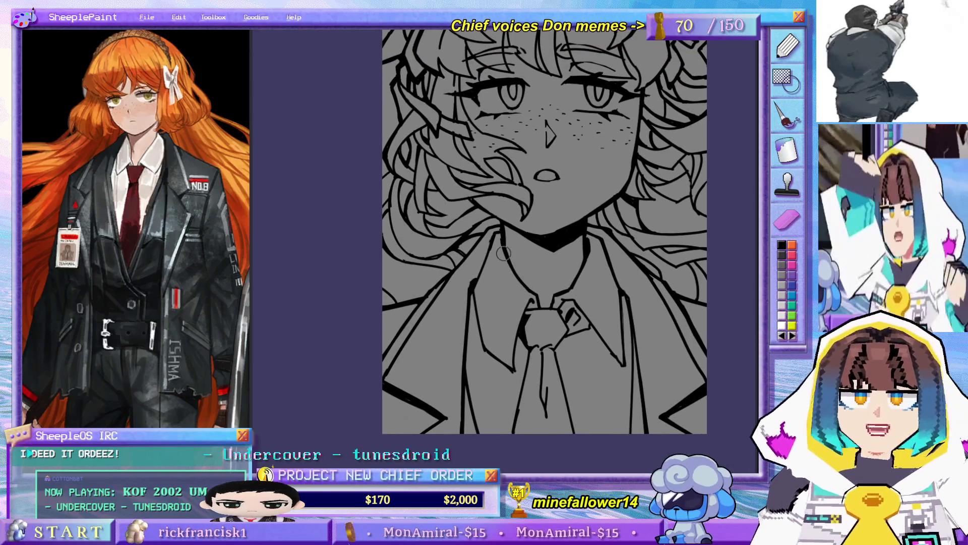
mouse_move(503, 253)
left_mouse_down()
mouse_move(624, 361)
mouse_move(594, 328)
left_mouse_up()
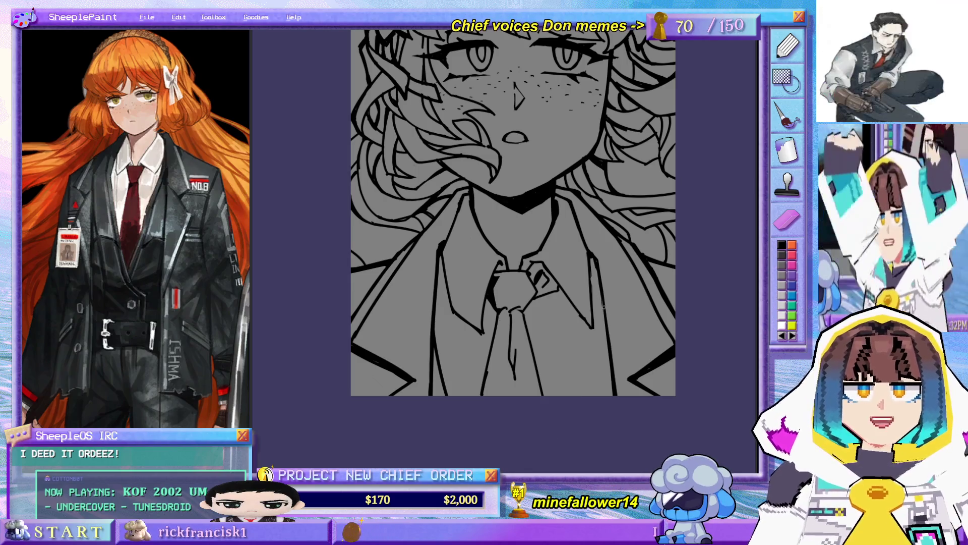
mouse_move(604, 277)
left_mouse_down()
mouse_move(597, 411)
mouse_move(607, 343)
mouse_move(646, 328)
left_mouse_up()
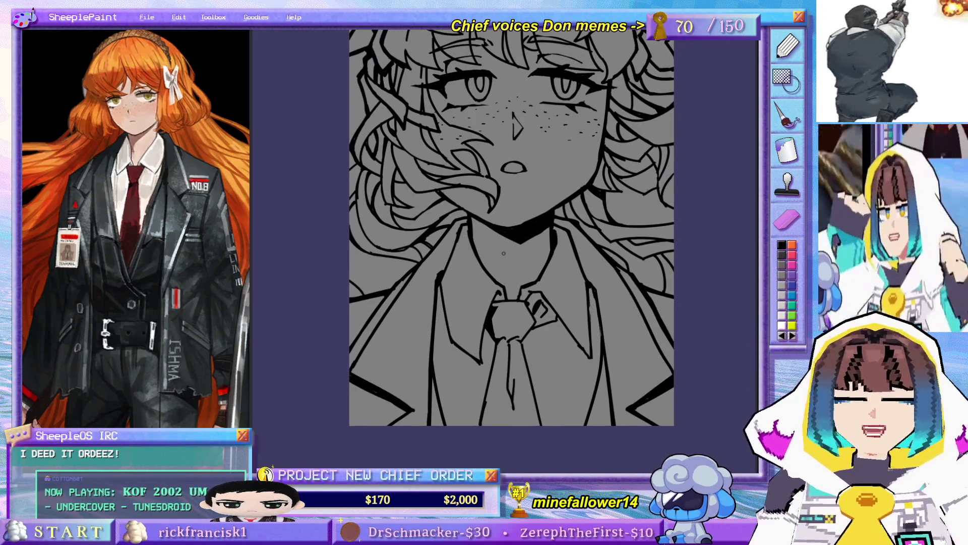
left_click_drag(615, 399, 594, 353)
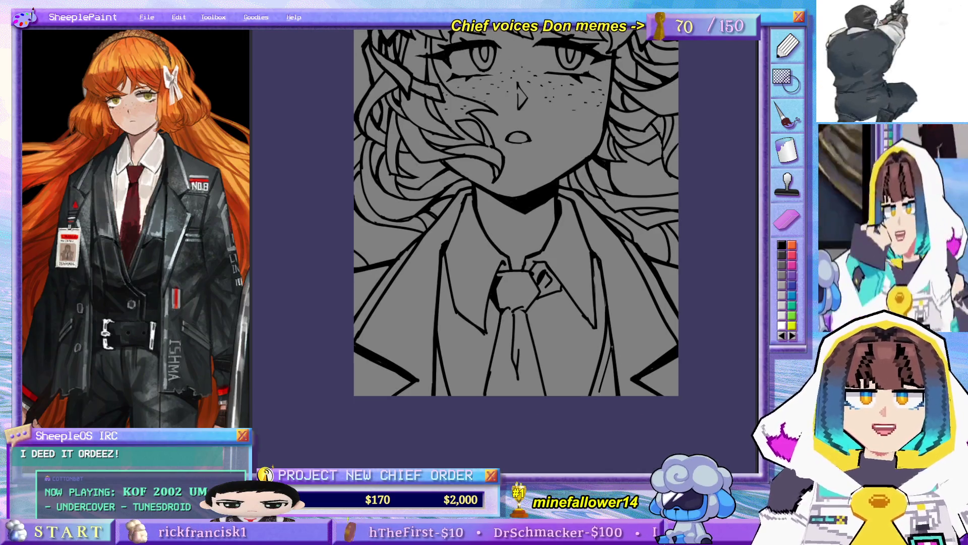
left_click_drag(570, 326, 566, 367)
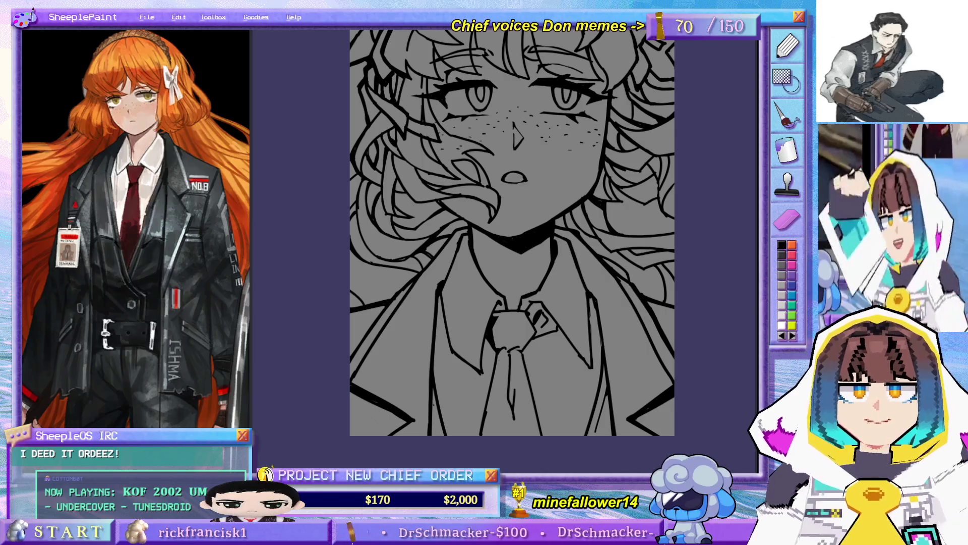
left_click_drag(507, 297, 515, 348)
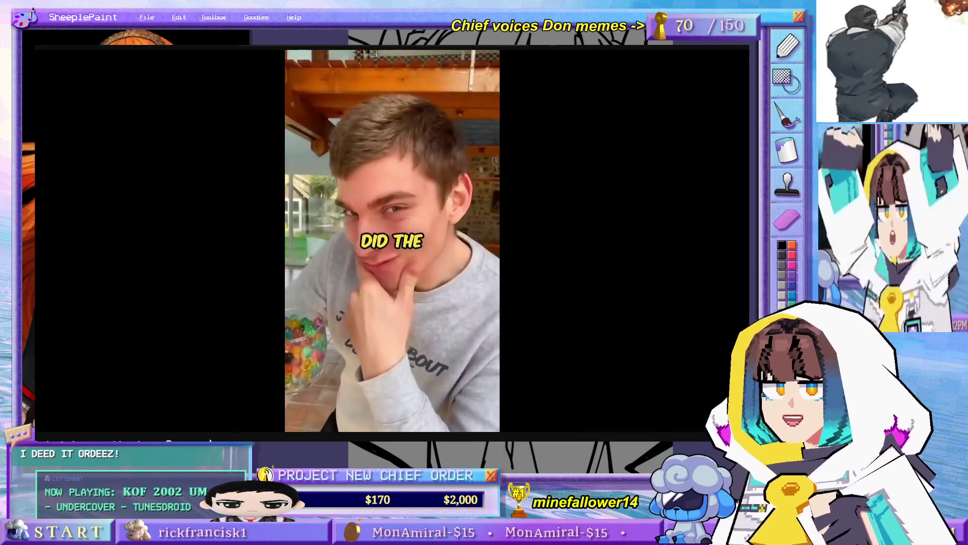
Step: Play the YouTube short about beads clogging drains, pausing on the sink scene and skipping ahead
mouse_move(264, 382)
left_mouse_down()
mouse_move(129, 359)
mouse_move(177, 287)
left_mouse_up()
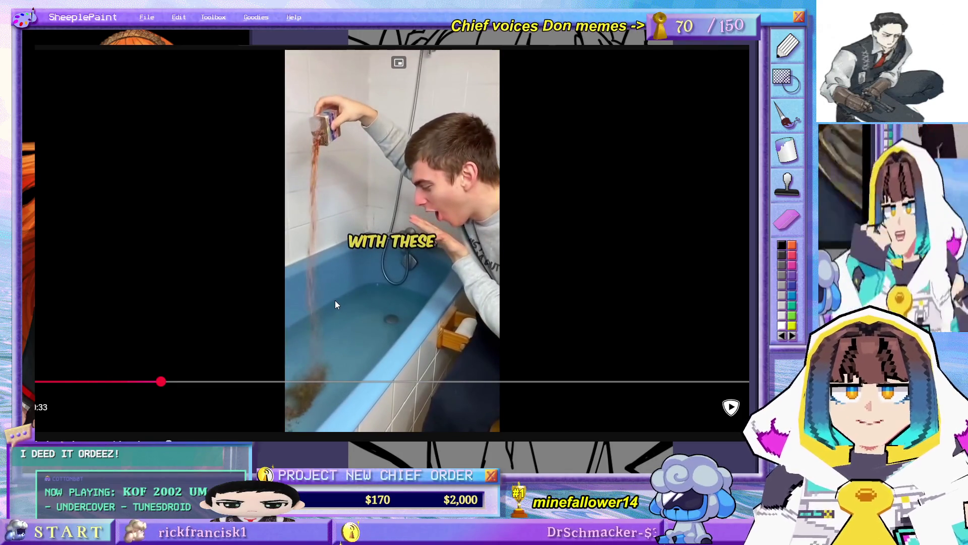
left_click(230, 413)
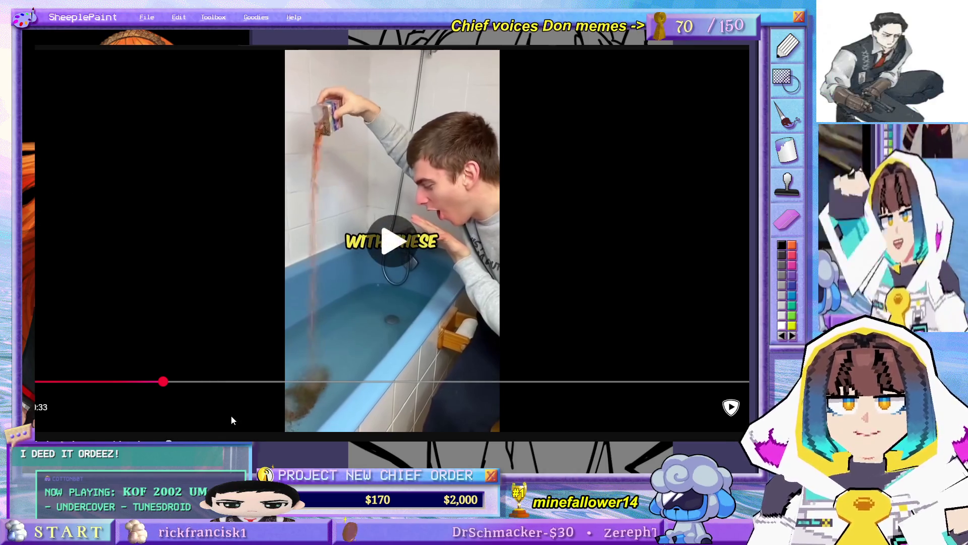
left_click(231, 413)
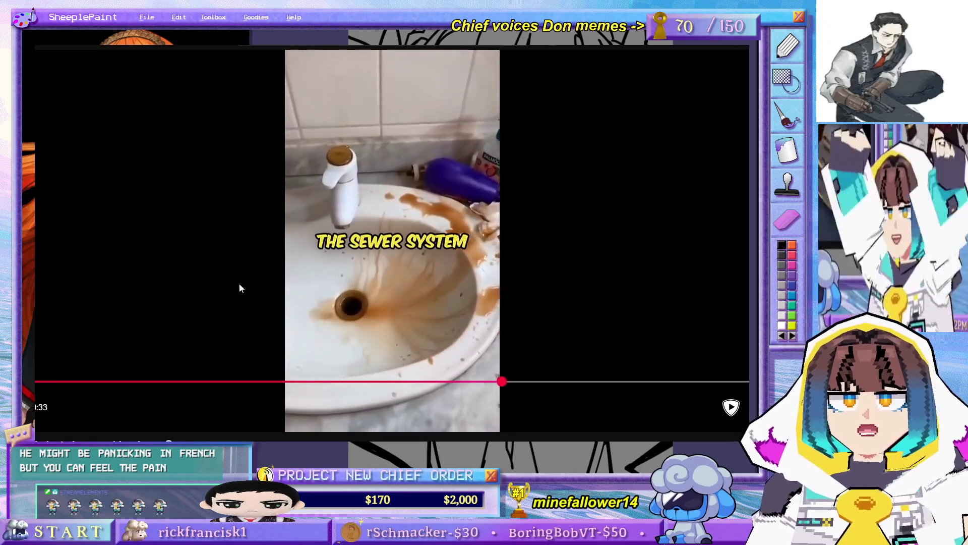
left_click(240, 287)
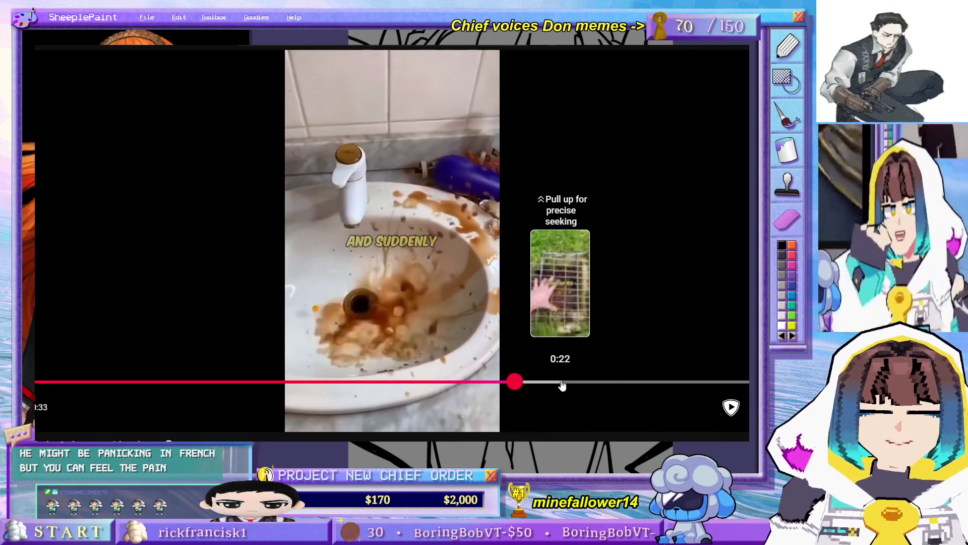
left_click_drag(561, 385, 595, 365)
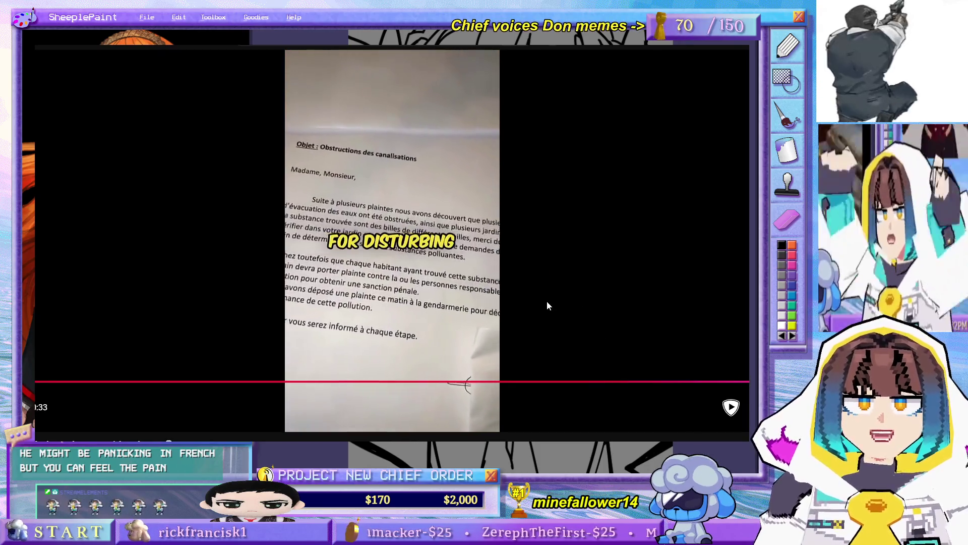
Step: Pause, resume and scrub the seek bar to rewatch later parts of the clip
left_click(546, 325)
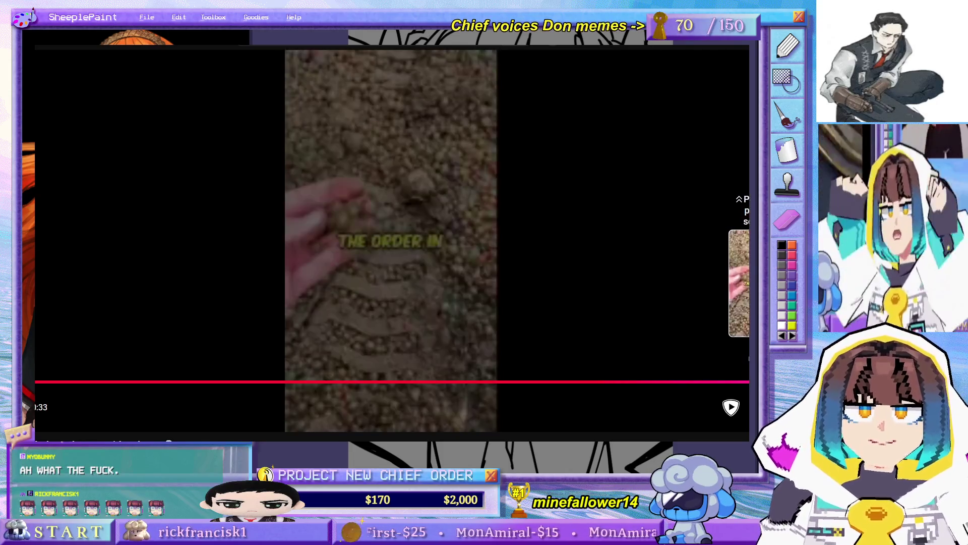
left_click(472, 385)
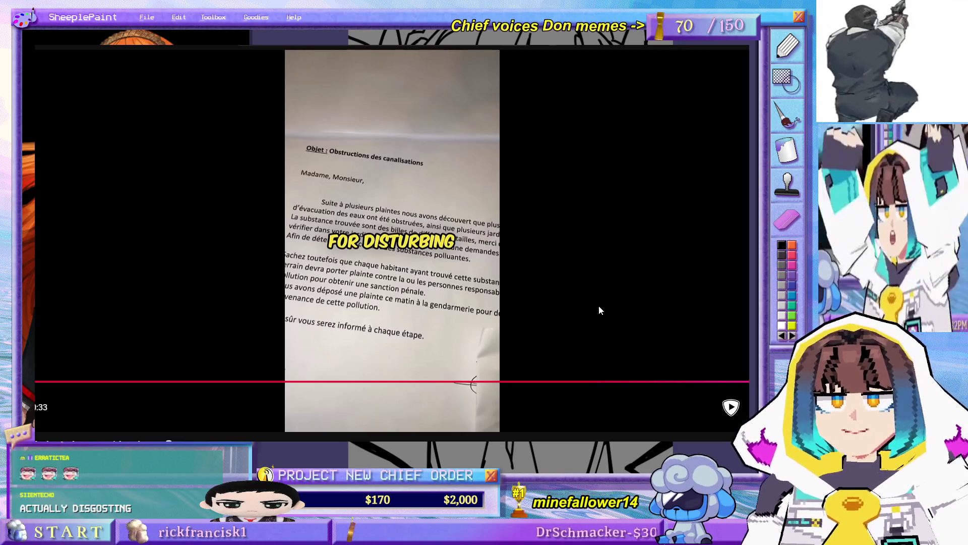
left_click(614, 286)
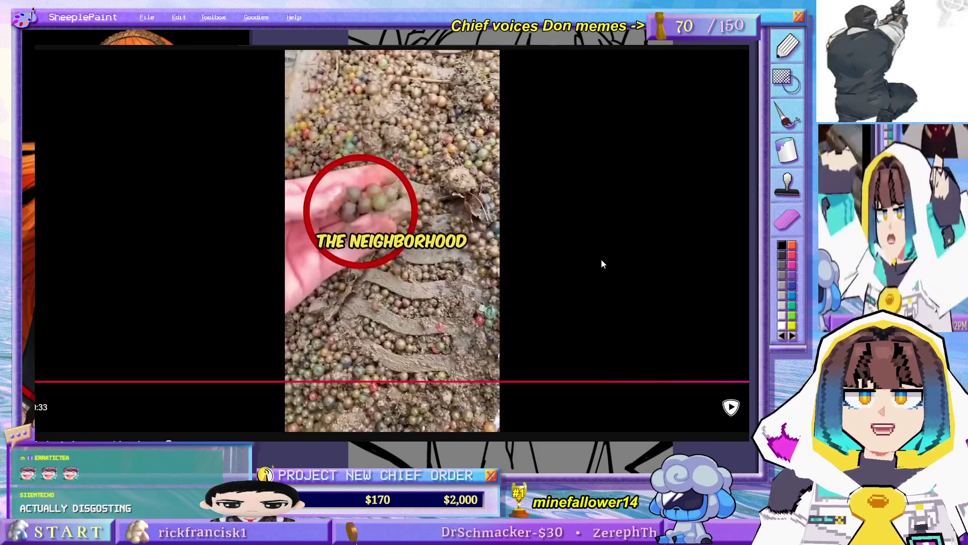
left_click(568, 251)
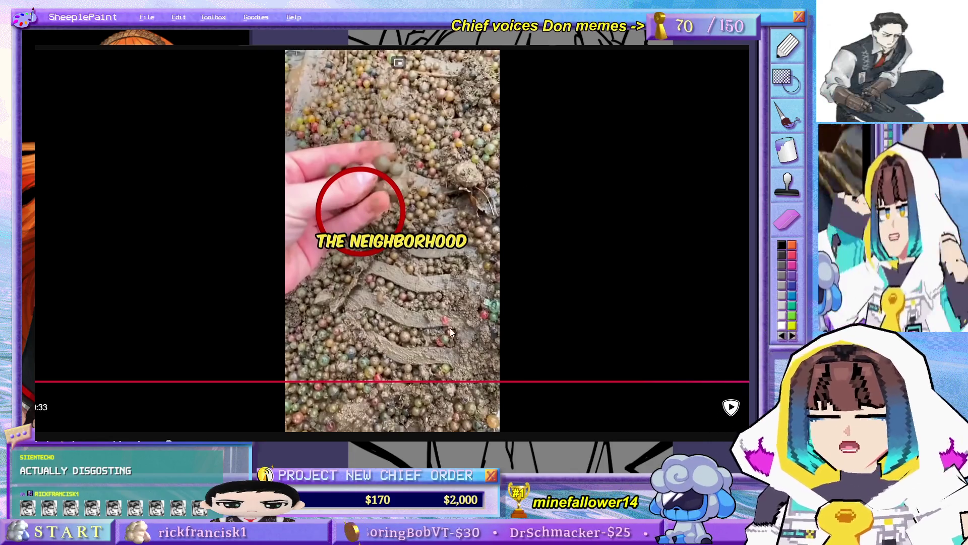
left_click_drag(291, 382, 267, 383)
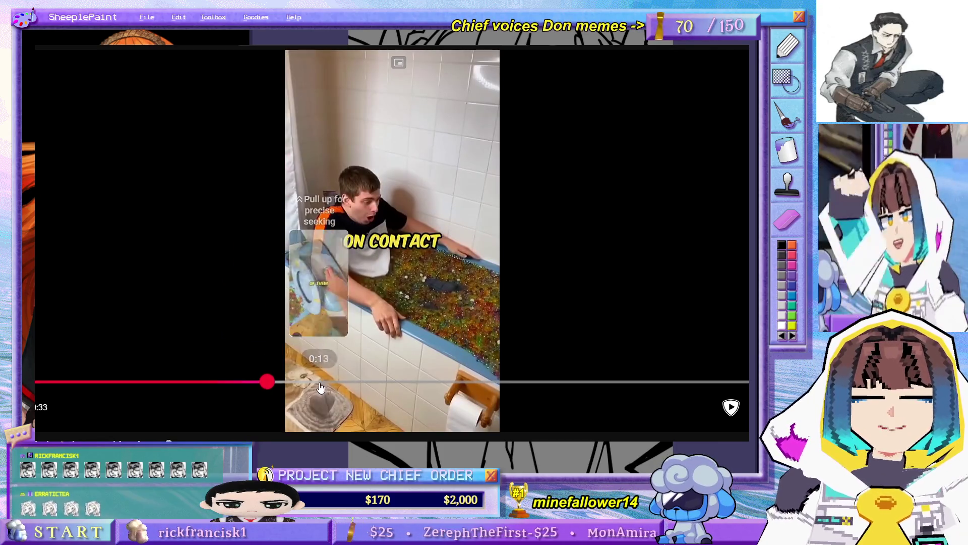
mouse_move(267, 382)
left_mouse_down()
mouse_move(321, 390)
mouse_move(298, 390)
left_mouse_up()
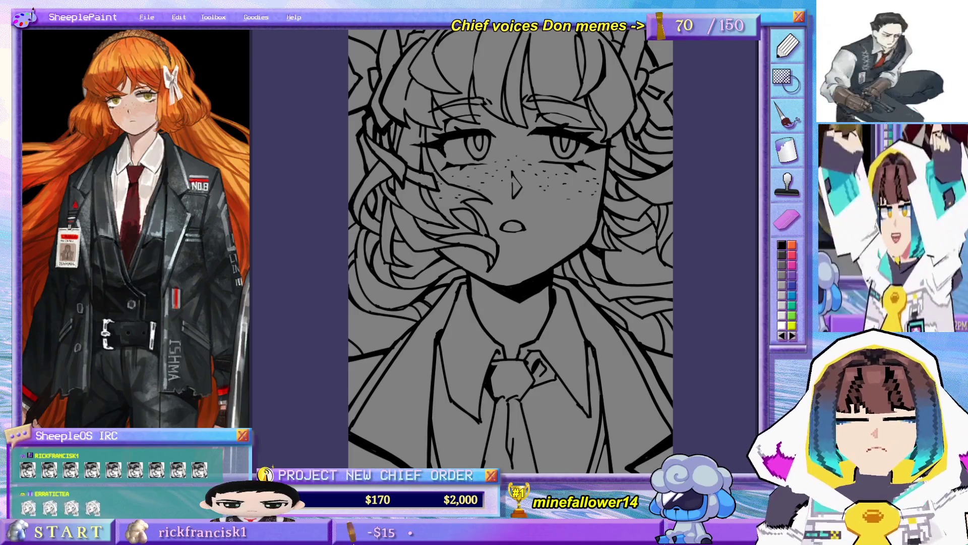
scroll(427, 307, "down", 1)
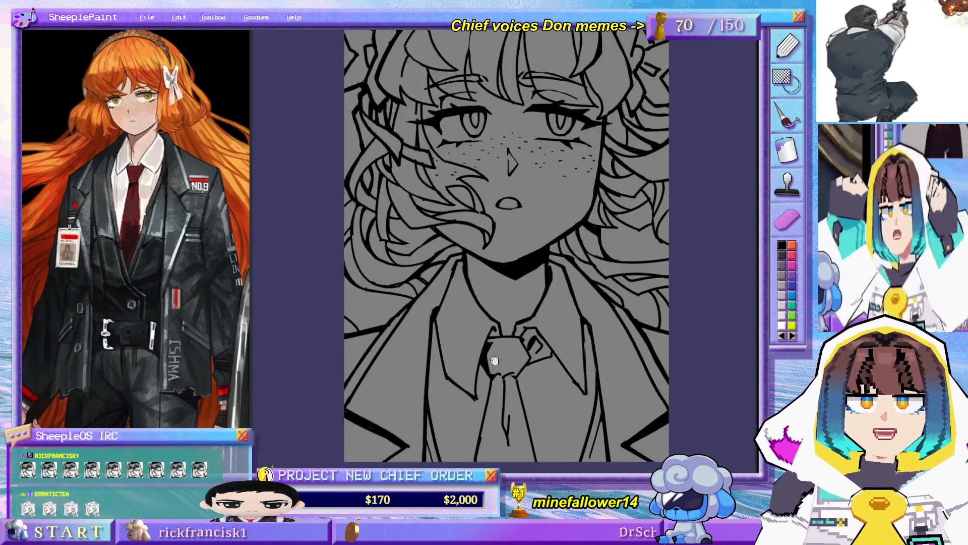
scroll(427, 307, "up", 2, "ctrl")
scroll(426, 306, "down", 2, "ctrl")
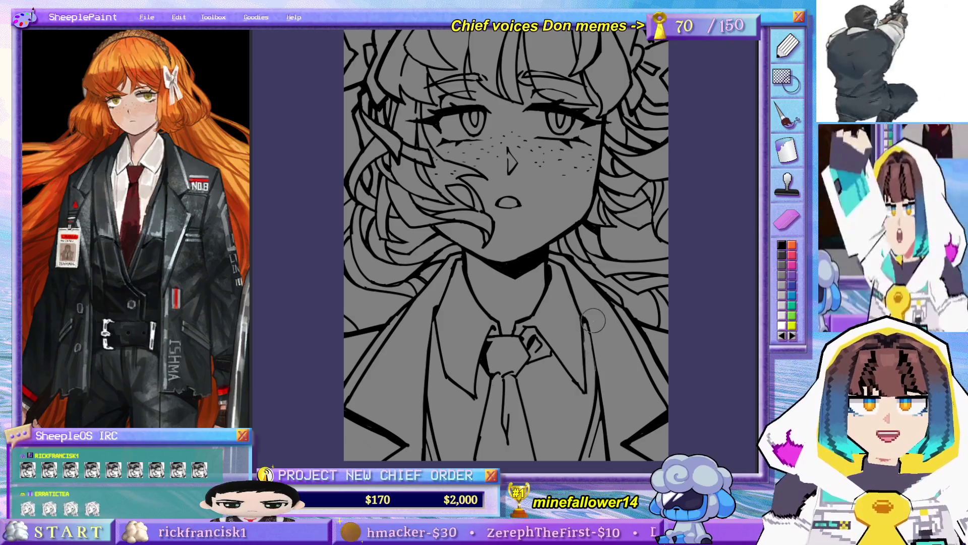
scroll(594, 398, "up", 1, "ctrl")
scroll(521, 363, "down", 1, "ctrl")
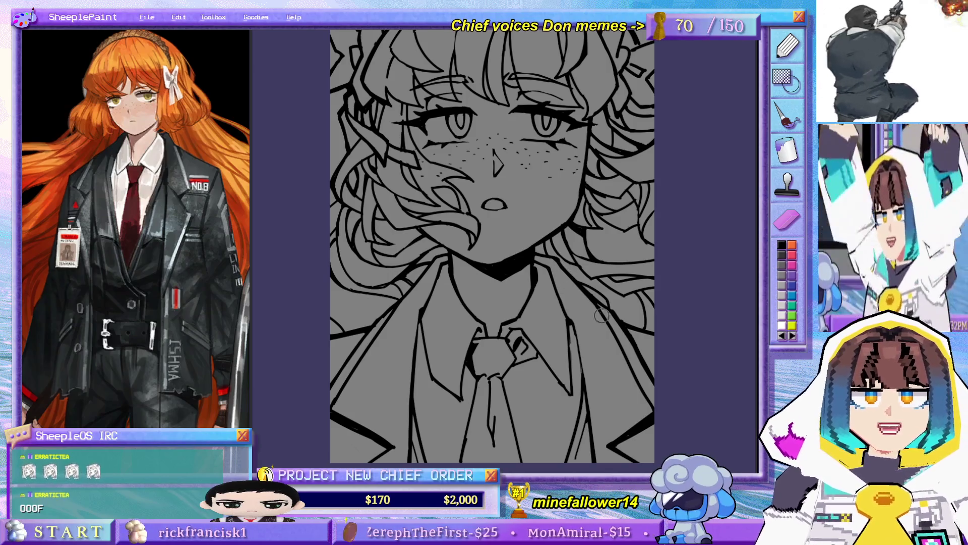
scroll(549, 273, "down", 3)
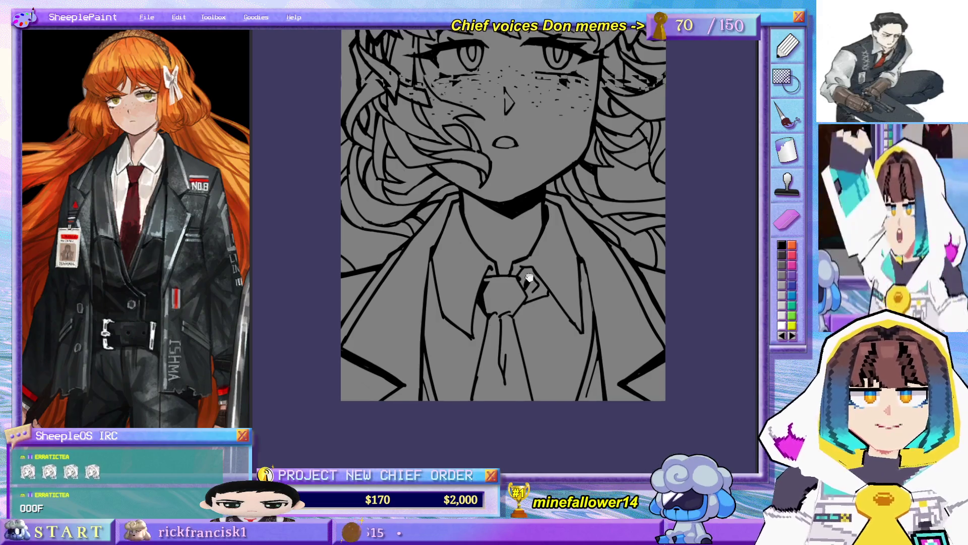
scroll(564, 324, "up", 3)
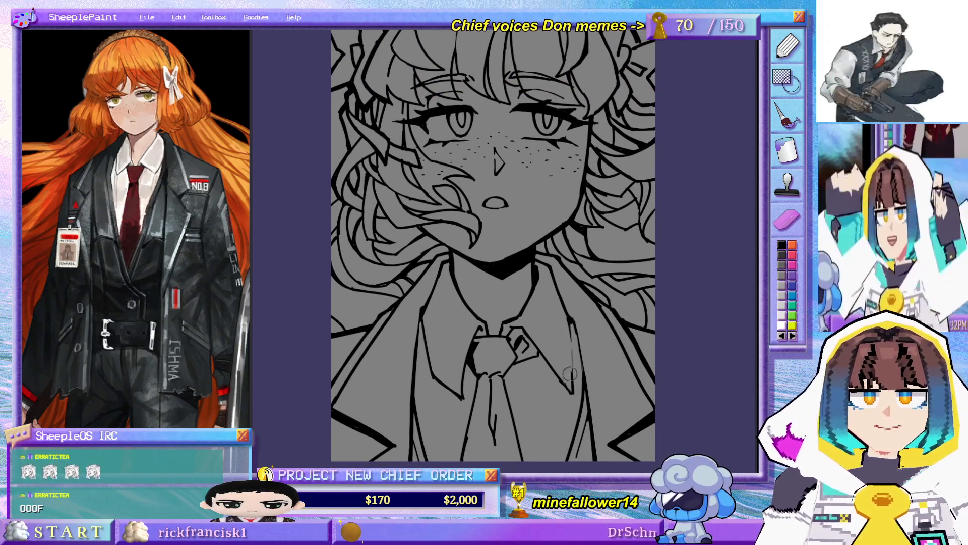
scroll(567, 369, "down", 2)
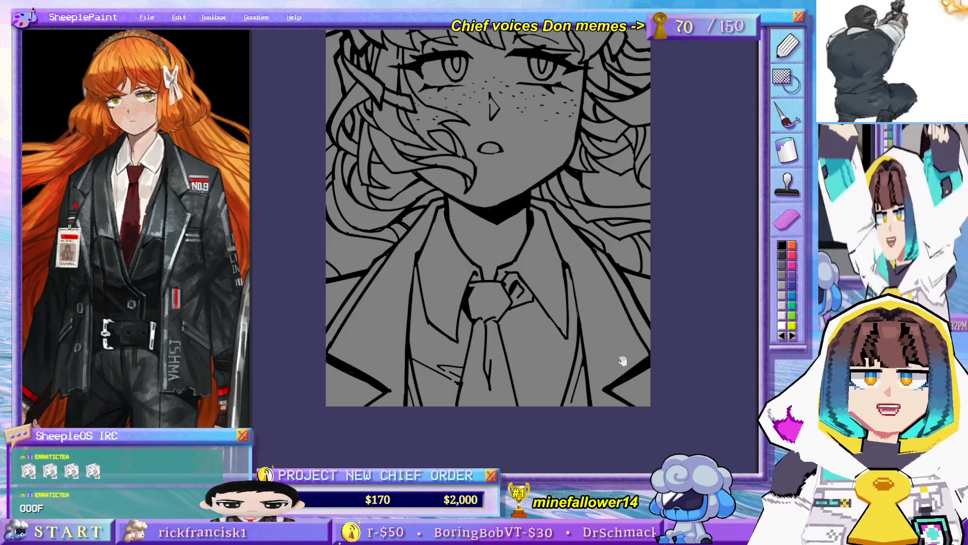
scroll(623, 361, "up", 2)
scroll(563, 370, "up", 1)
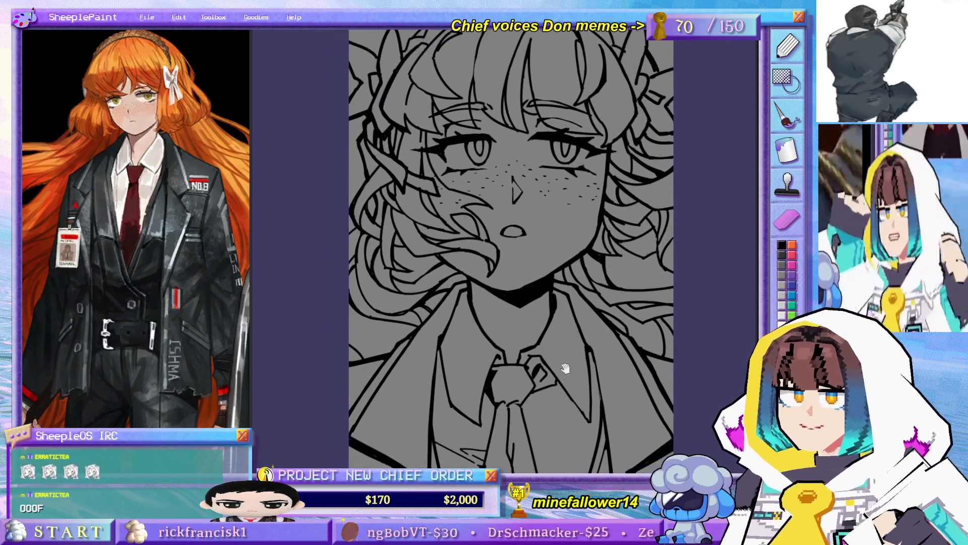
Step: Pan down to bring the chest and tie into view for inspection
left_click_drag(564, 370, 560, 334)
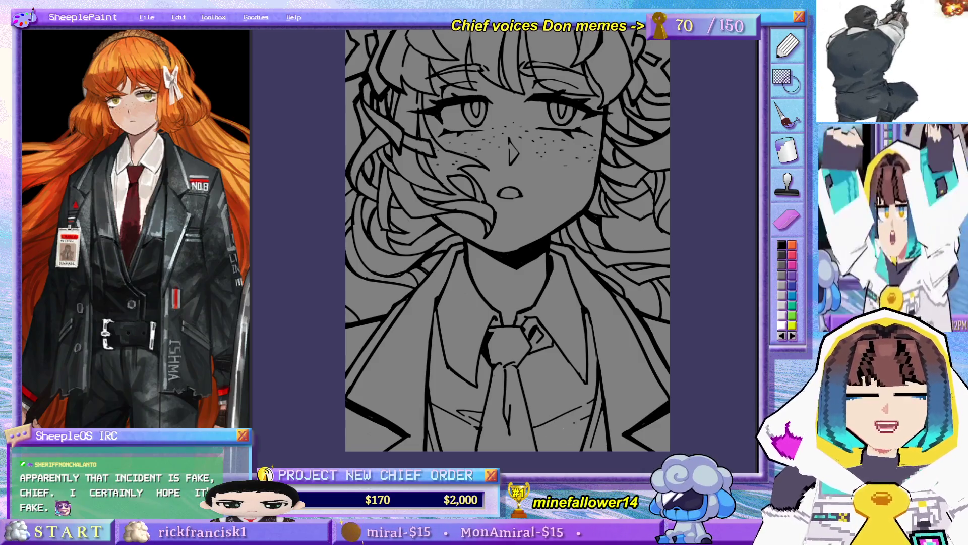
scroll(562, 358, "down", 3)
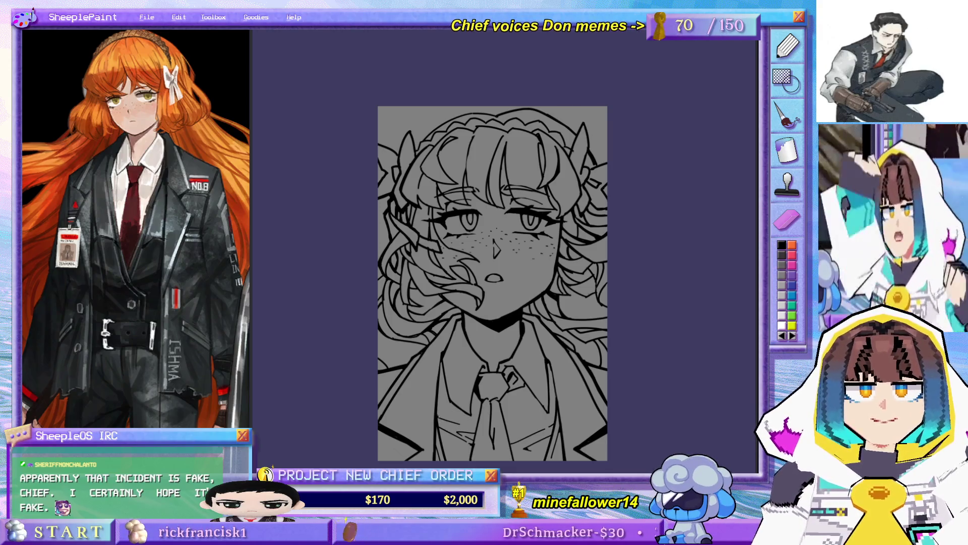
left_click_drag(444, 416, 462, 371)
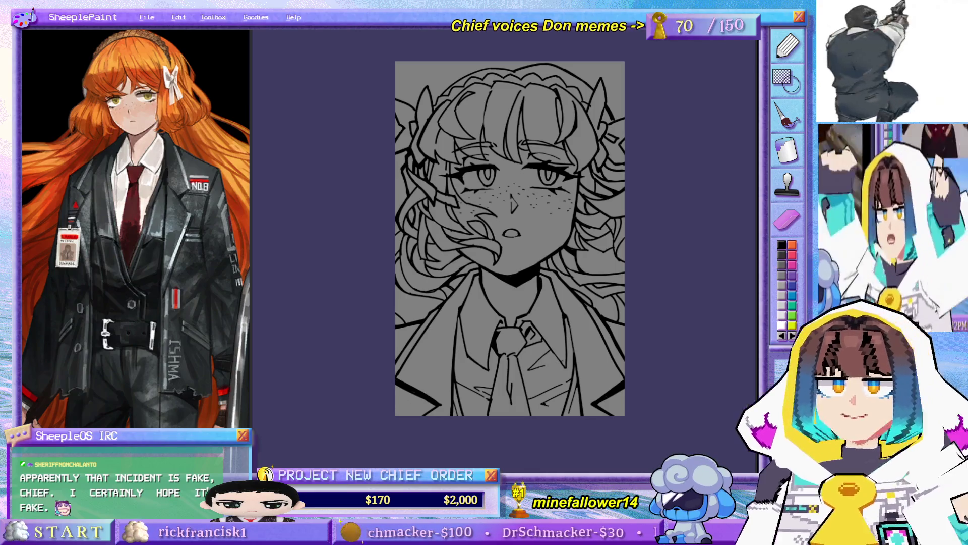
scroll(484, 250, "up", 1)
scroll(484, 250, "up", 2)
scroll(563, 377, "up", 1)
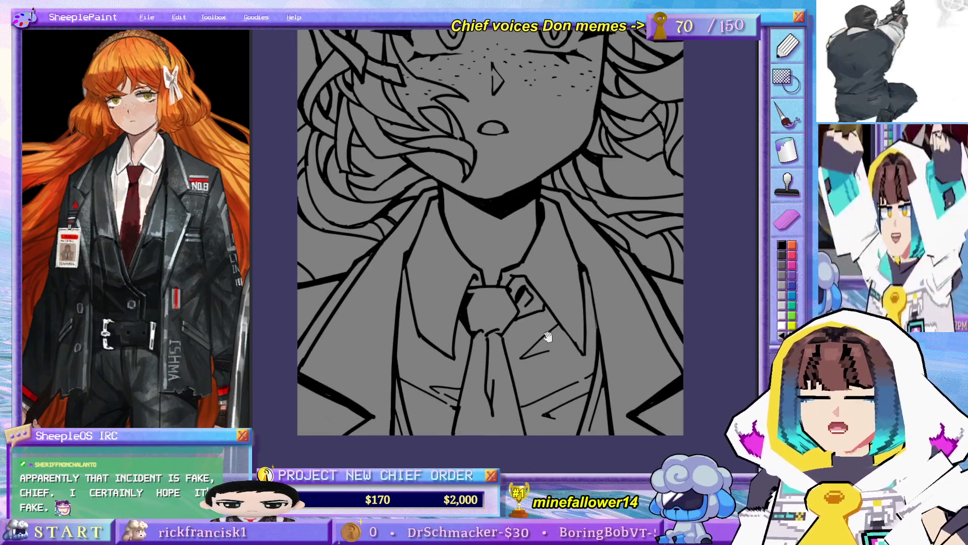
scroll(545, 346, "down", 1)
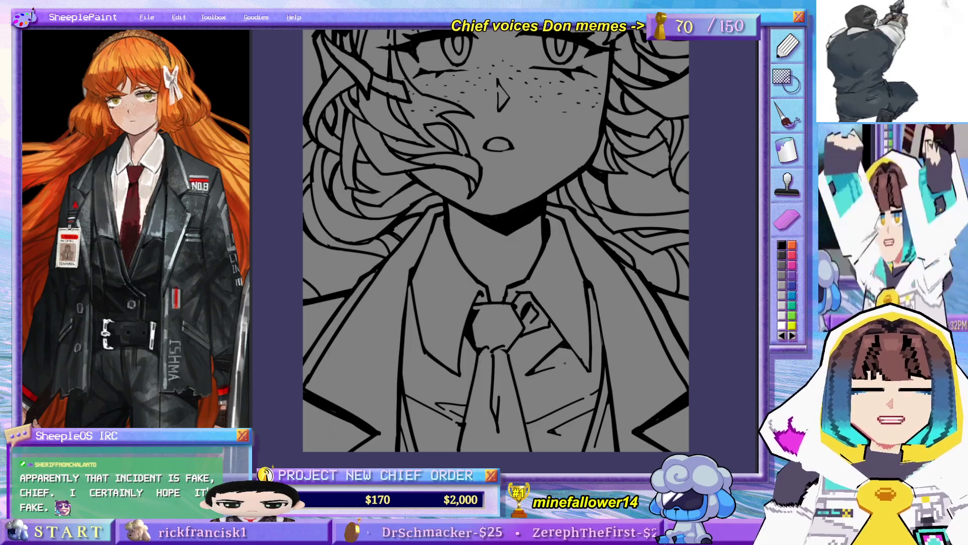
left_click_drag(561, 366, 564, 330)
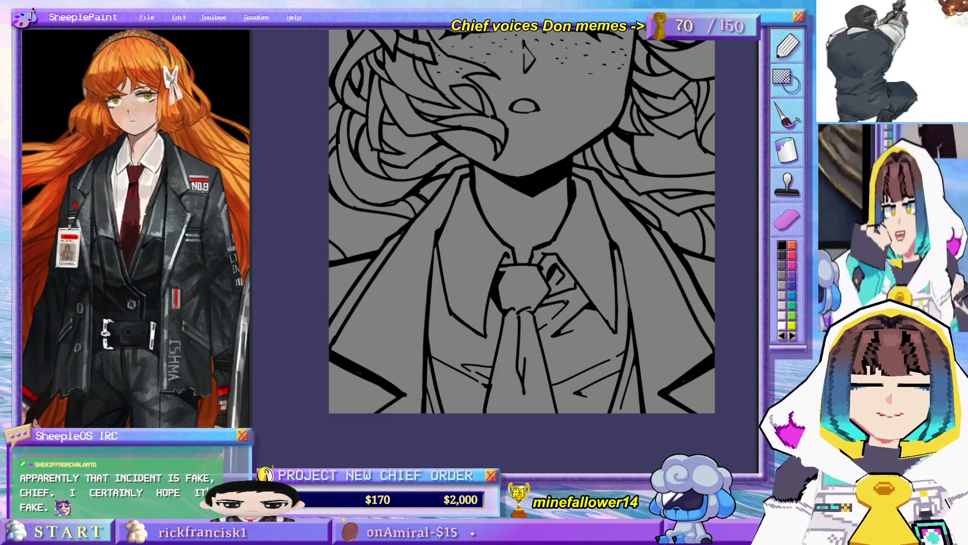
left_click_drag(440, 287, 433, 337)
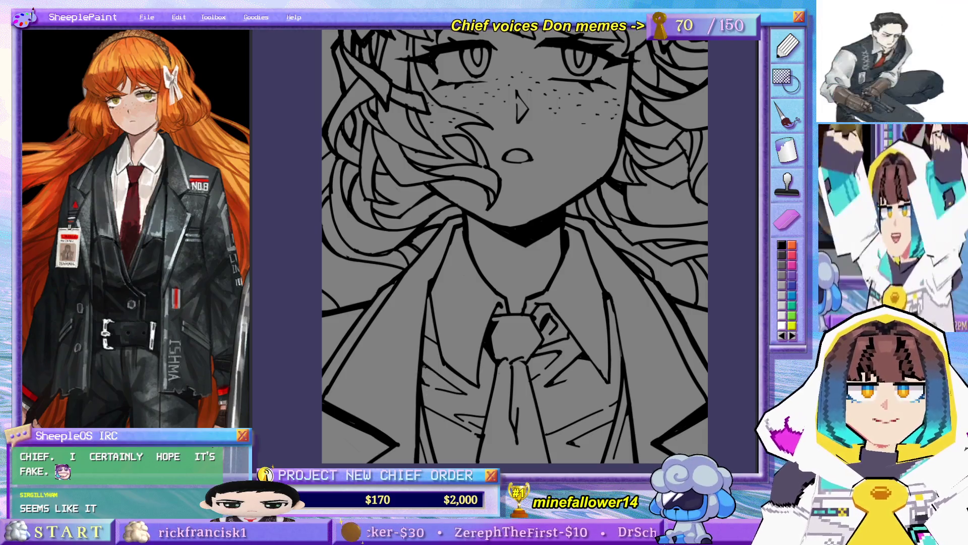
scroll(514, 246, "down", 5)
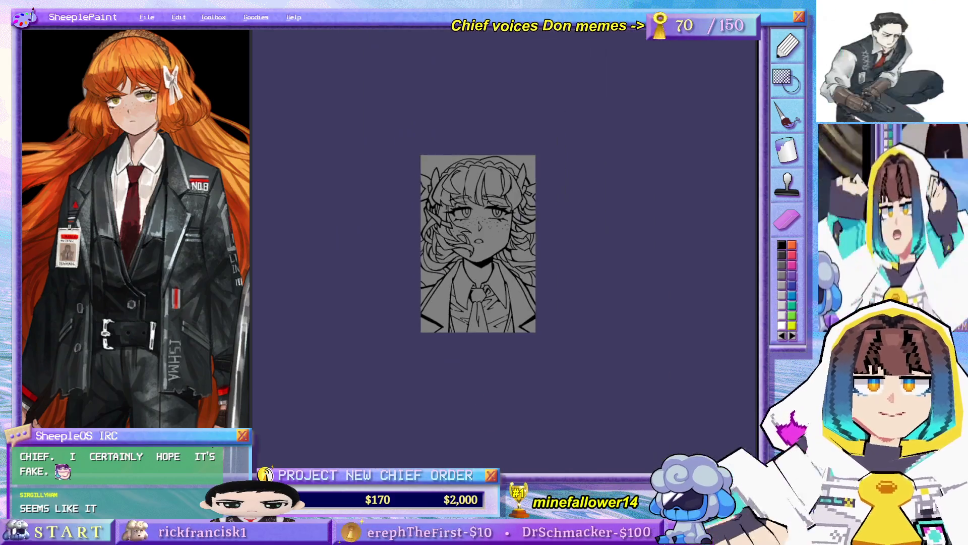
scroll(565, 283, "up", 2)
scroll(479, 240, "up", 2)
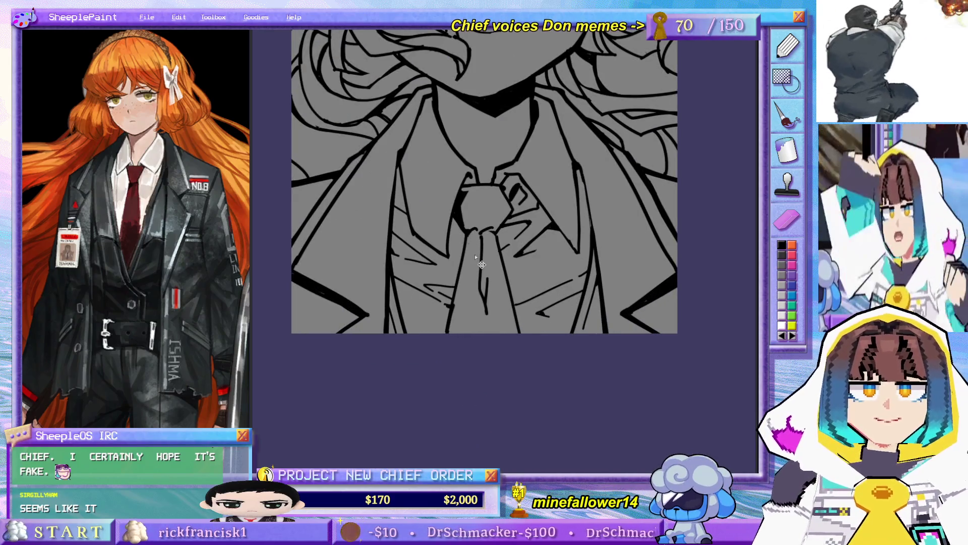
scroll(473, 256, "up", 3)
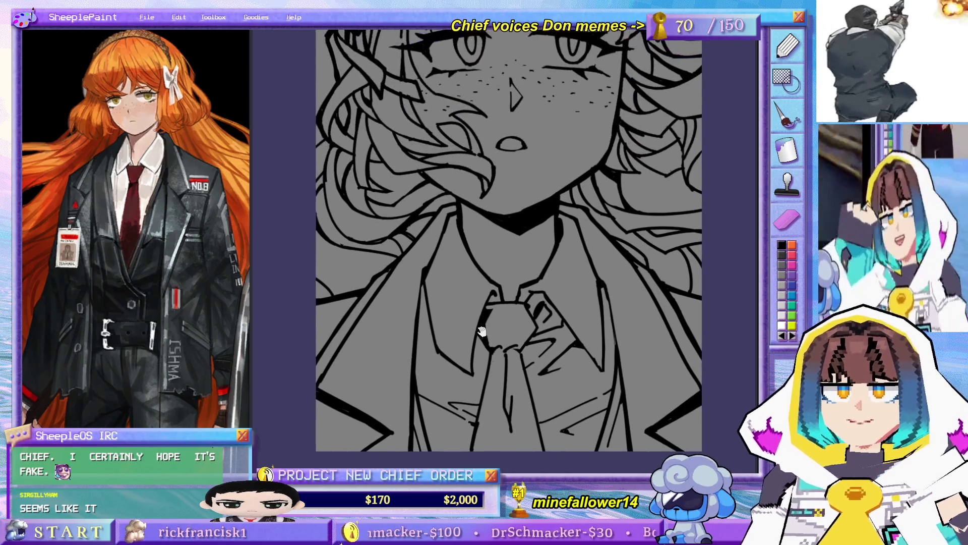
Step: Redraw the vertical tie line slightly further left, undoing the misplaced attempt, and review the face
key("ctrl+z")
left_click_drag(432, 325, 430, 384)
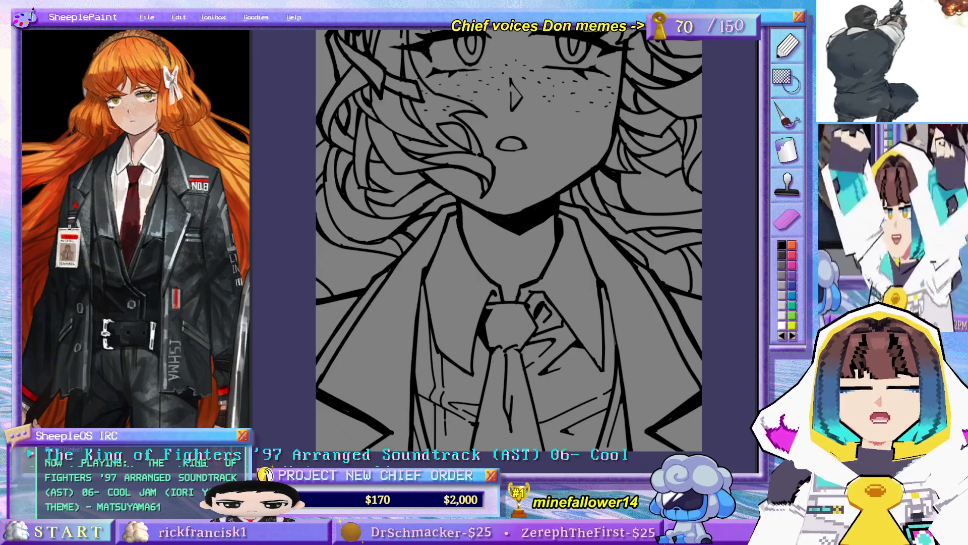
left_click_drag(577, 357, 538, 286)
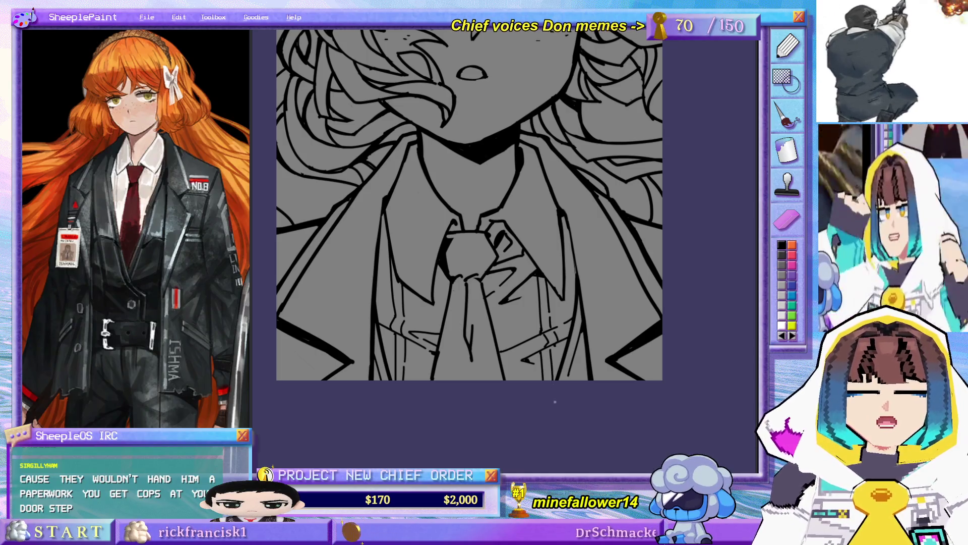
mouse_move(556, 347)
left_mouse_down()
mouse_move(507, 260)
mouse_move(516, 311)
left_mouse_up()
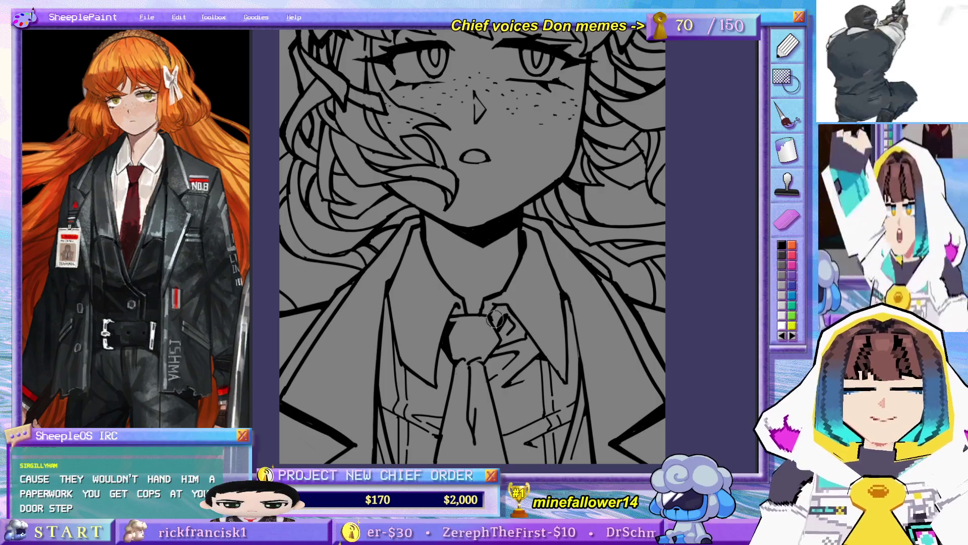
scroll(487, 318, "down", 2)
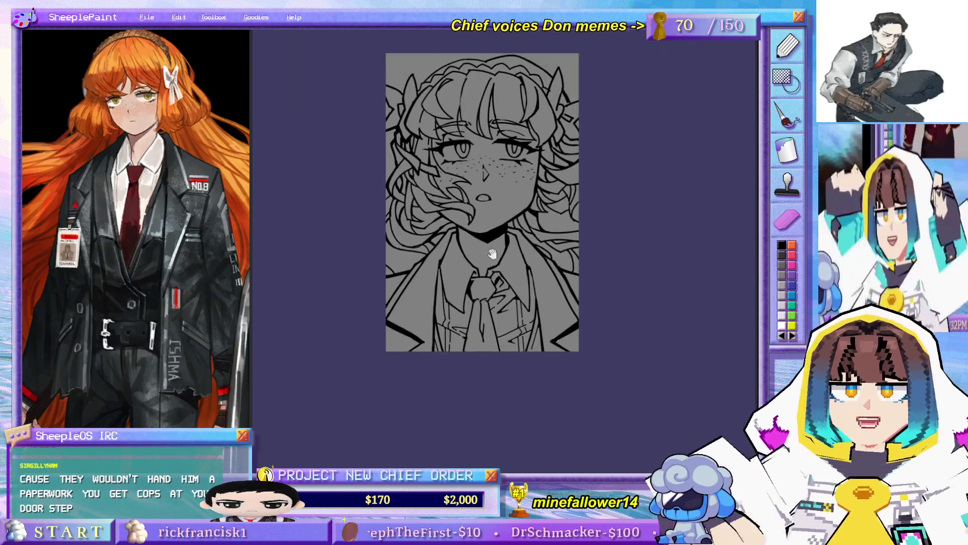
scroll(499, 303, "down", 1)
scroll(509, 288, "down", 2)
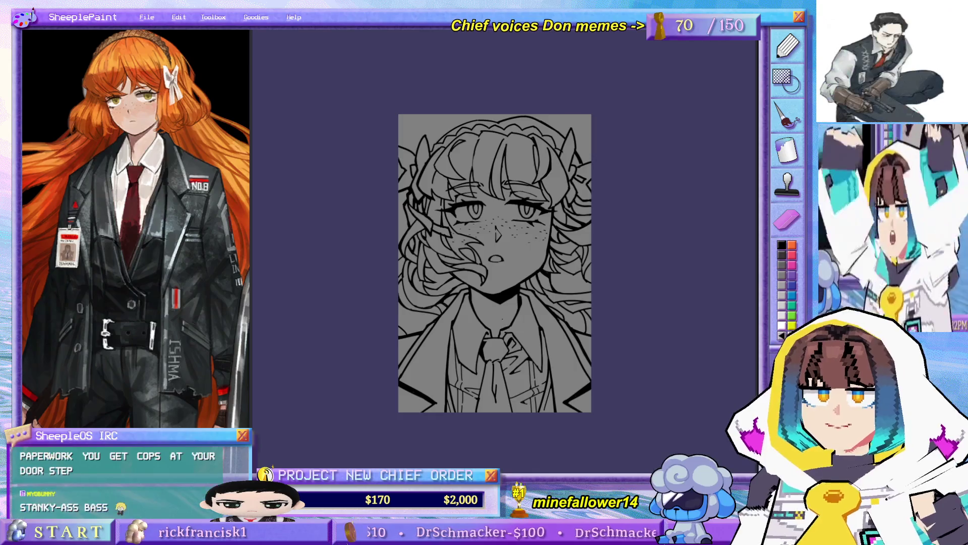
scroll(508, 295, "up", 2)
scroll(507, 254, "up", 1)
Step: Frame the face and collar, then re-ink the hair strand beside the neck after one undo
mouse_move(509, 257)
left_mouse_down()
mouse_move(525, 335)
mouse_move(540, 227)
left_mouse_up()
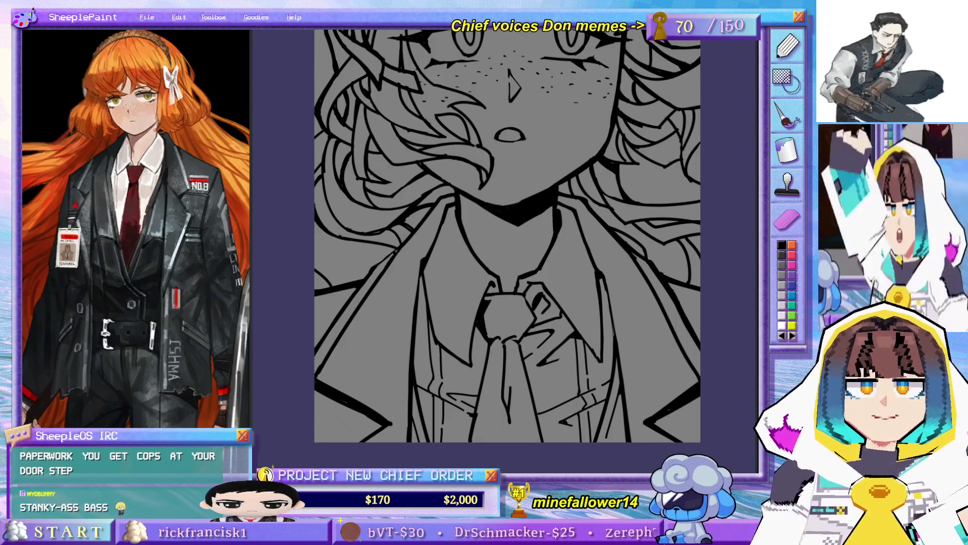
mouse_move(423, 225)
left_mouse_down()
mouse_move(557, 303)
mouse_move(584, 282)
left_mouse_up()
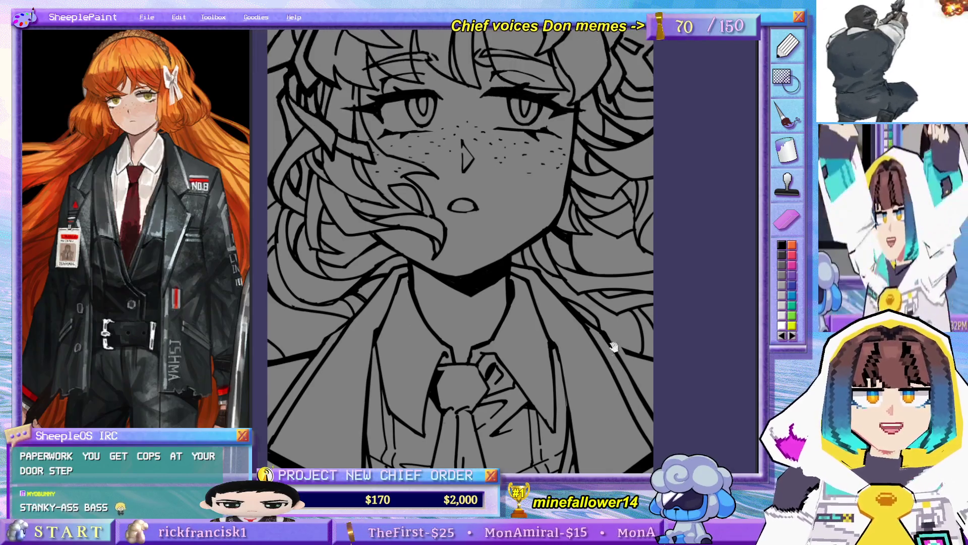
left_click_drag(610, 327, 617, 355)
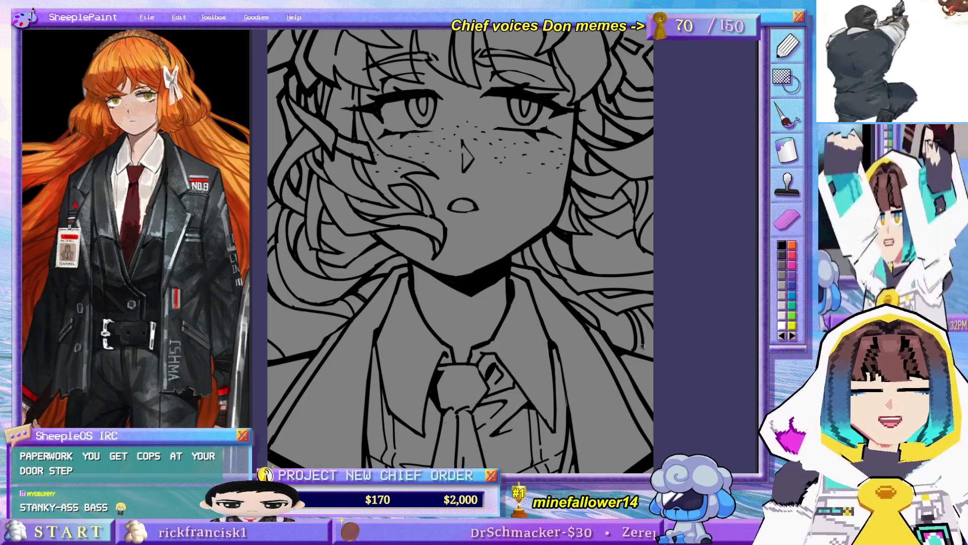
scroll(456, 281, "down", 2)
scroll(456, 280, "down", 2)
scroll(456, 281, "down", 2)
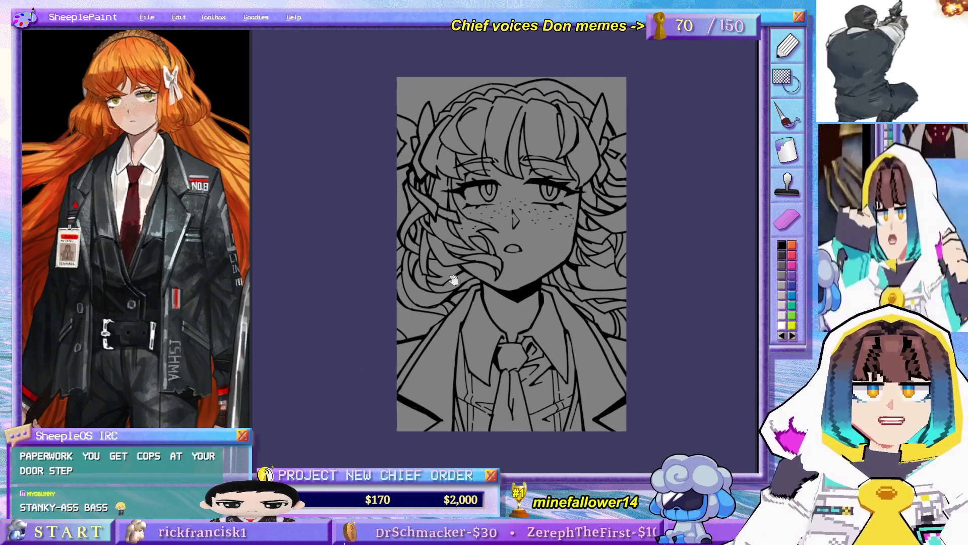
scroll(456, 280, "up", 3)
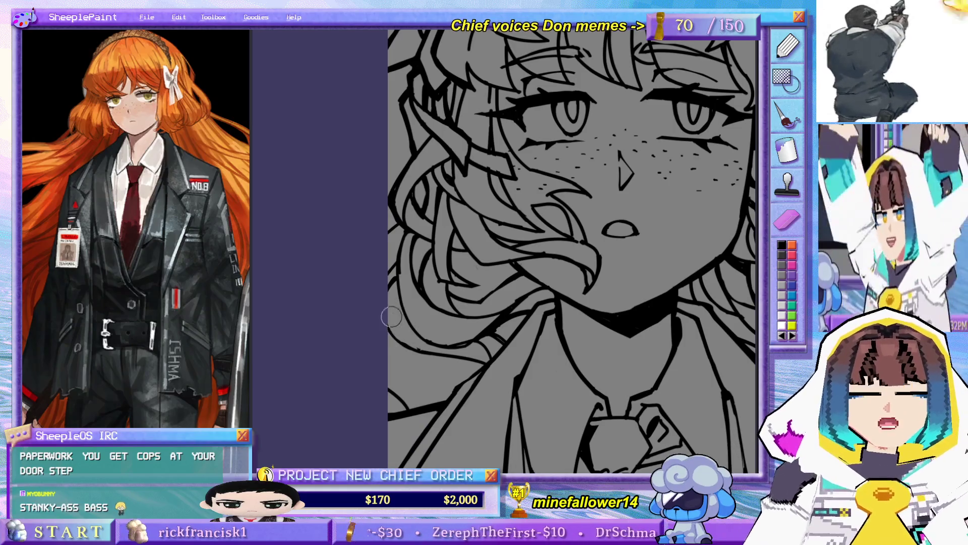
left_click_drag(390, 353, 452, 361)
key("ctrl+z")
left_click_drag(389, 353, 463, 362)
scroll(463, 361, "down", 2)
Step: Pan up from the collar to the top of the hair
left_click_drag(537, 381, 477, 322)
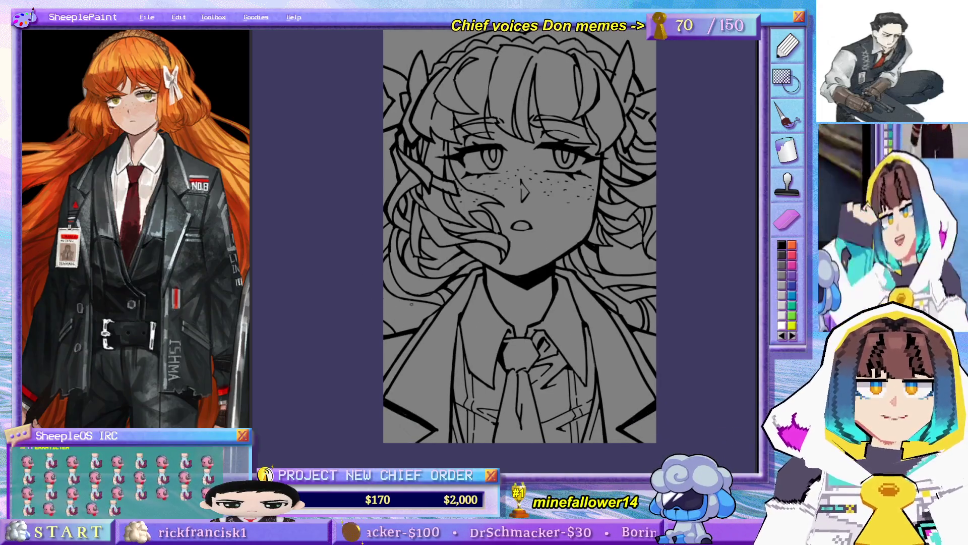
left_click_drag(506, 291, 525, 341)
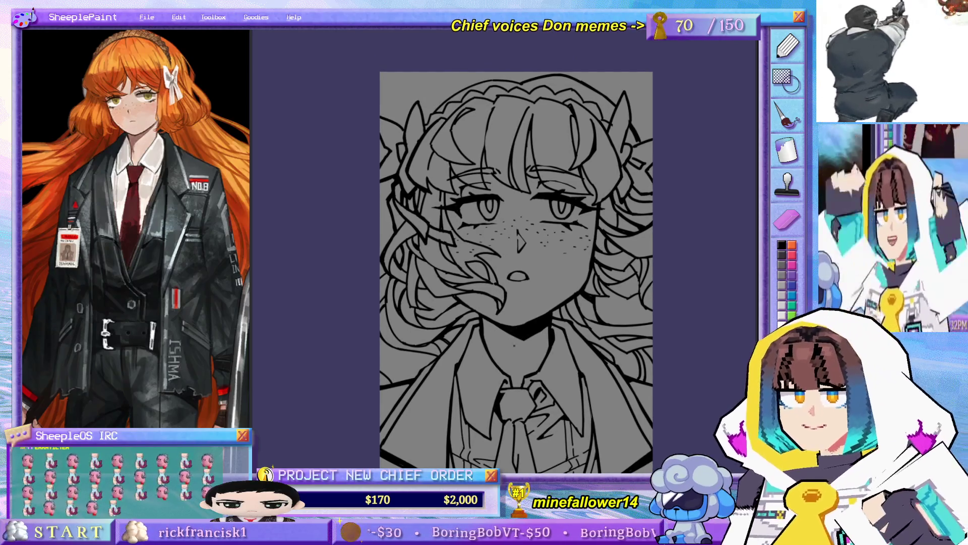
left_click_drag(433, 302, 401, 264)
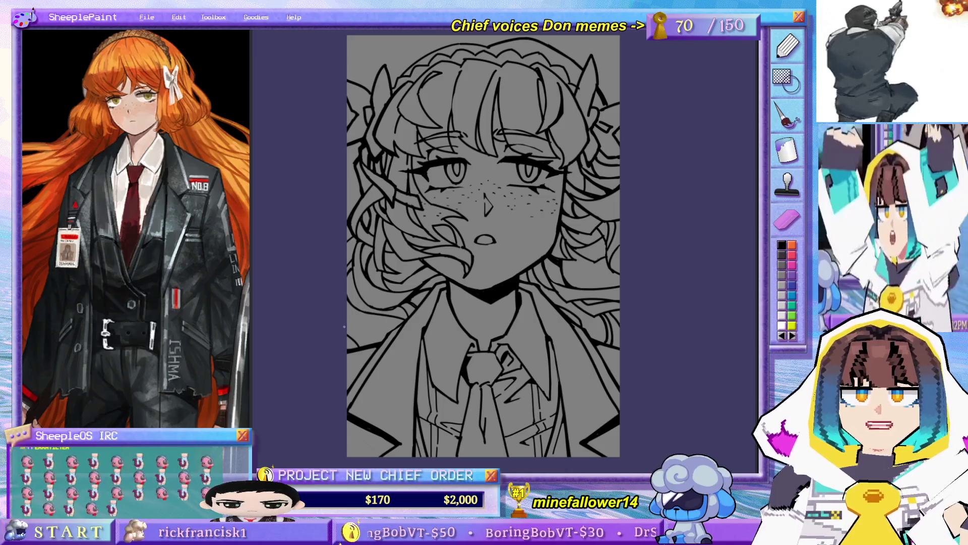
left_click_drag(484, 250, 471, 301)
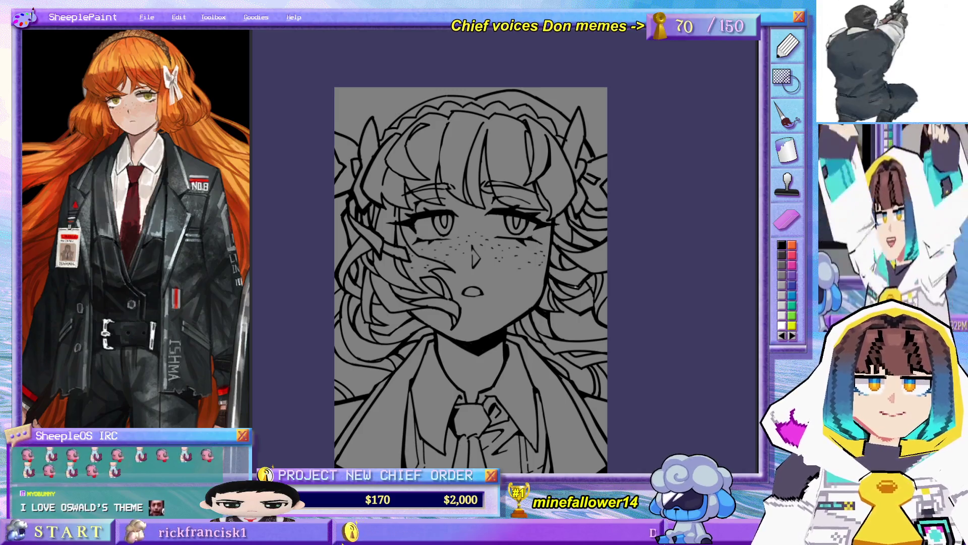
left_click_drag(566, 269, 580, 232)
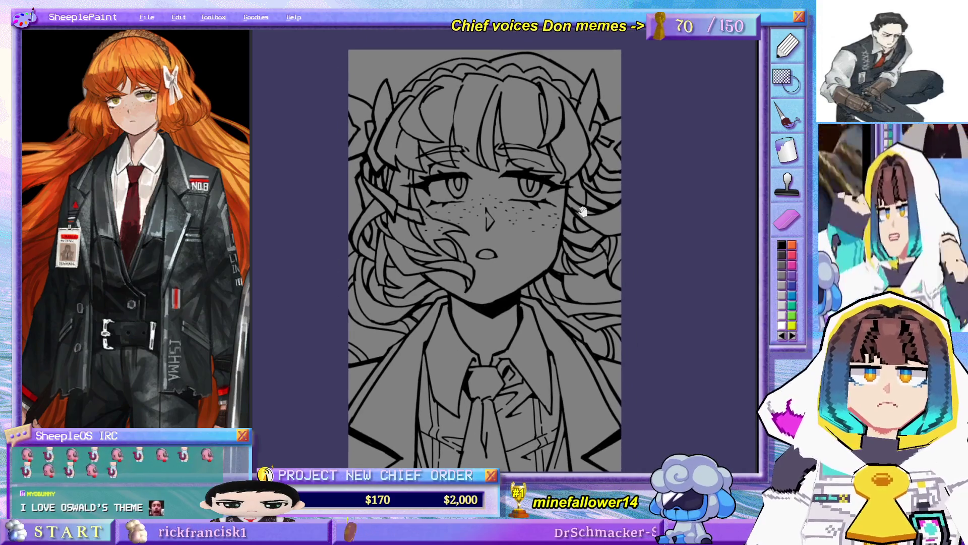
left_click_drag(536, 127, 523, 193)
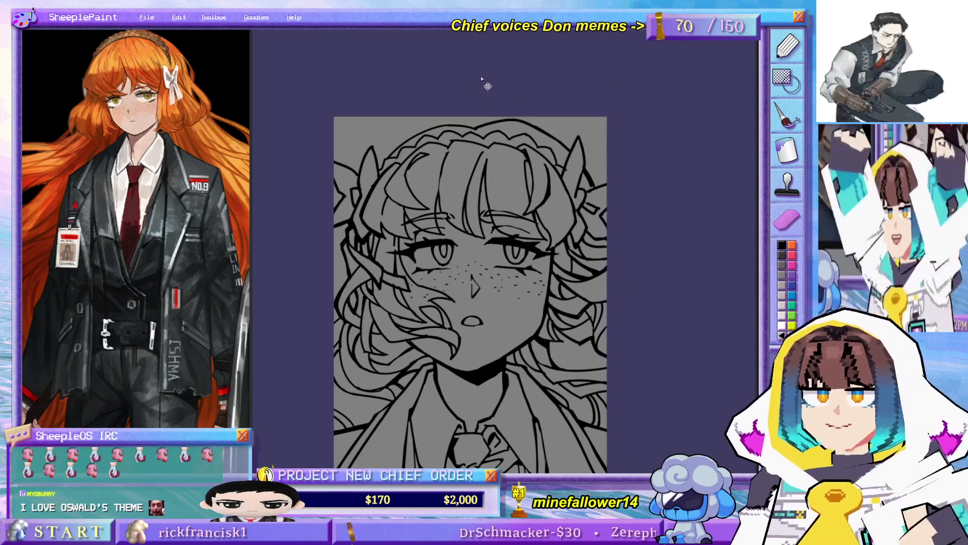
left_click_drag(516, 138, 549, 145)
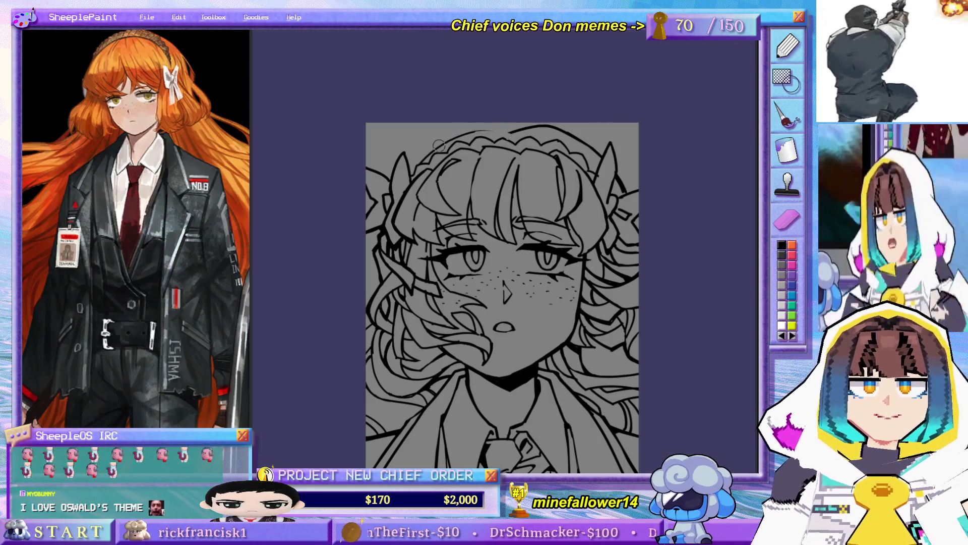
Step: Try a thin line along the hair top and undo the trial strokes there
left_click_drag(512, 130, 447, 130)
key("ctrl+z")
key("ctrl+z")
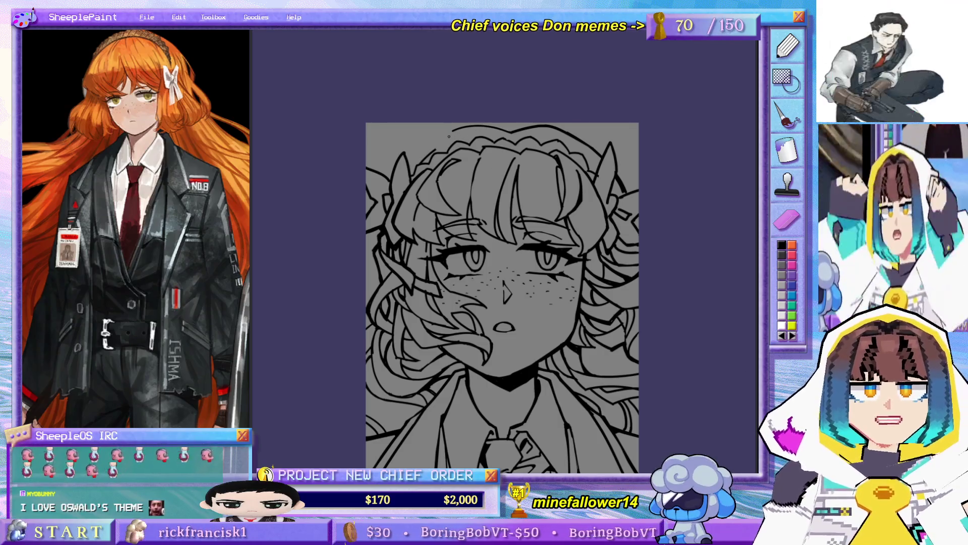
key("ctrl+z")
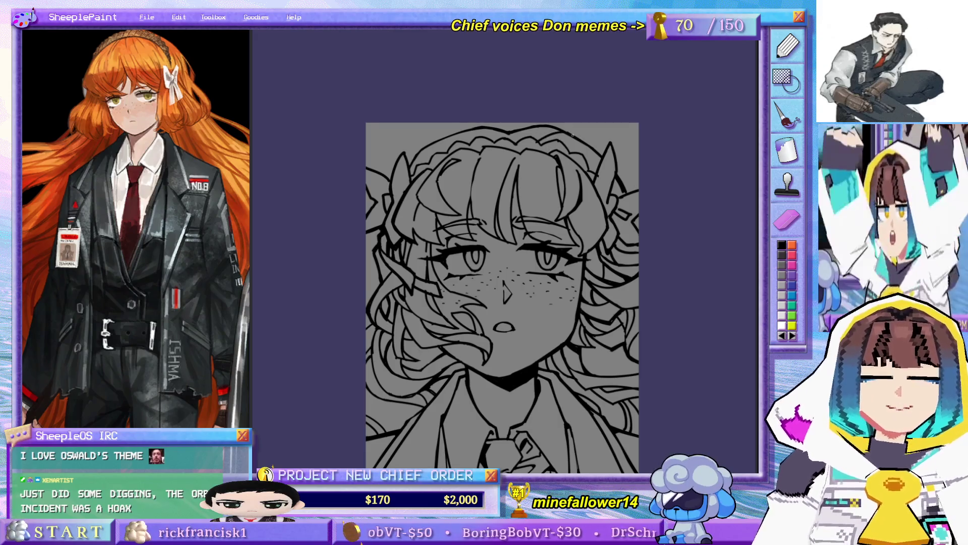
scroll(545, 137, "up", 1)
scroll(530, 133, "up", 1)
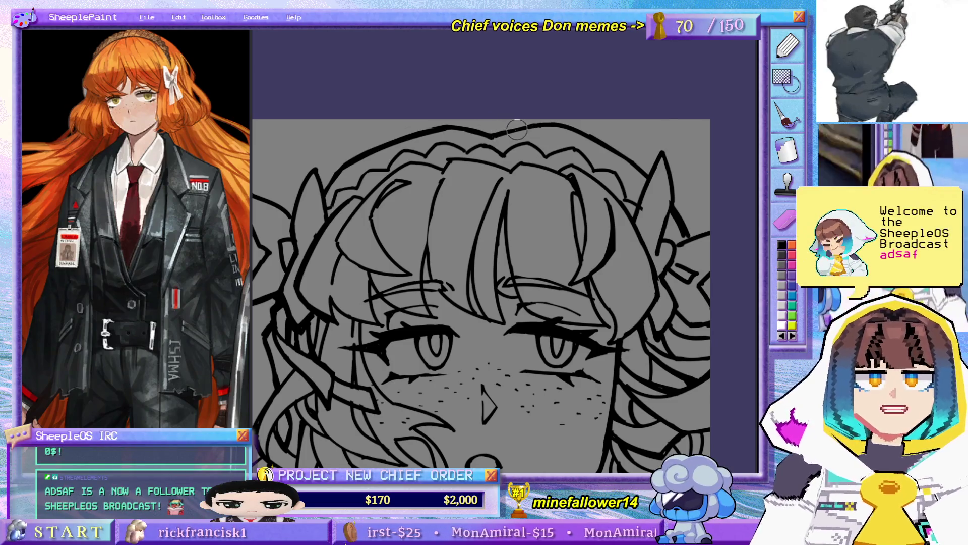
Step: Thicken the outline across the top of the hair and pan around the hair and eyes
left_click_drag(494, 130, 564, 126)
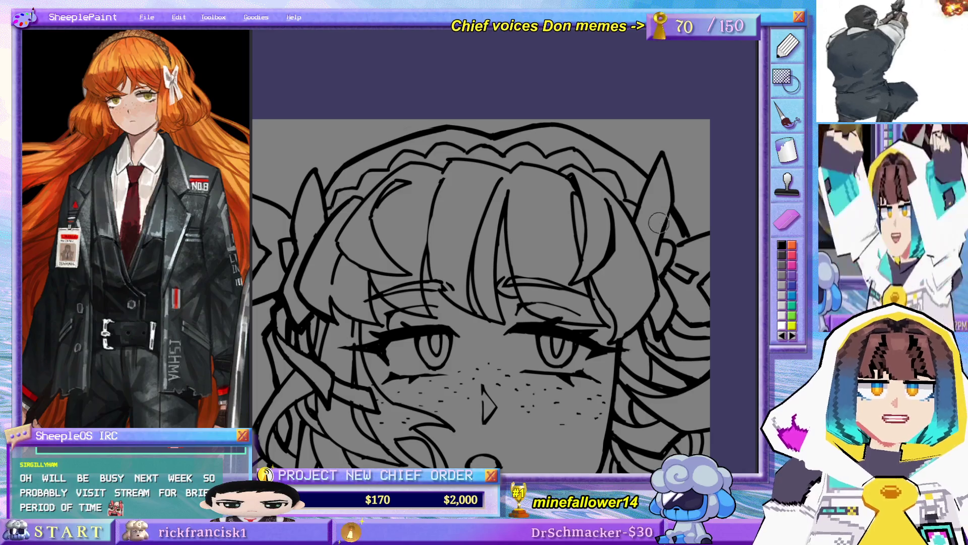
mouse_move(664, 211)
left_mouse_down()
mouse_move(588, 217)
mouse_move(504, 254)
left_mouse_up()
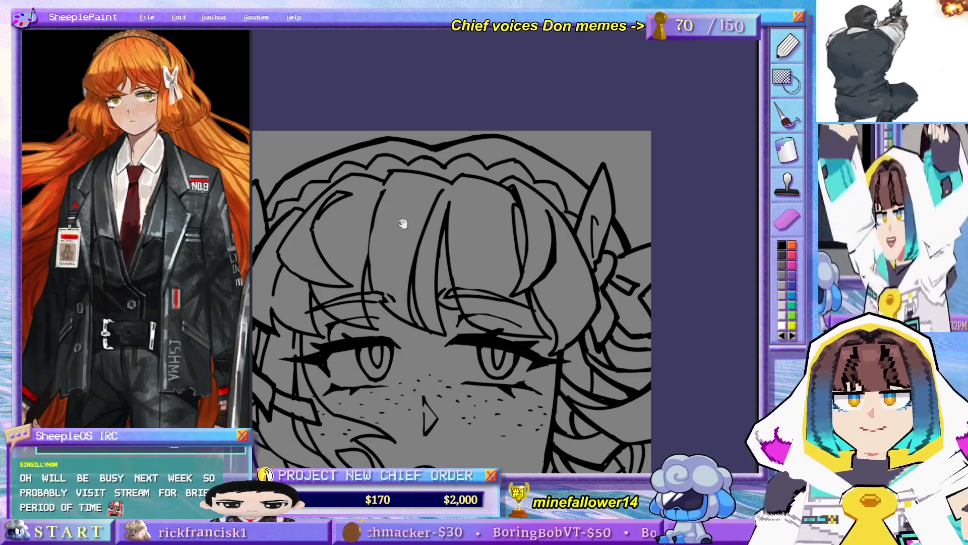
left_click_drag(400, 227, 494, 247)
left_click_drag(579, 164, 582, 125)
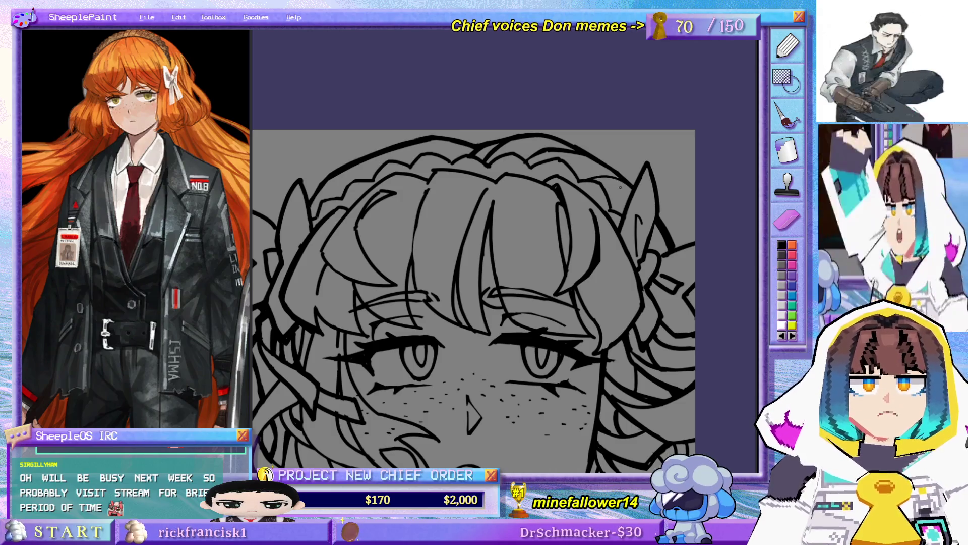
scroll(537, 173, "up", 2)
scroll(485, 180, "up", 2)
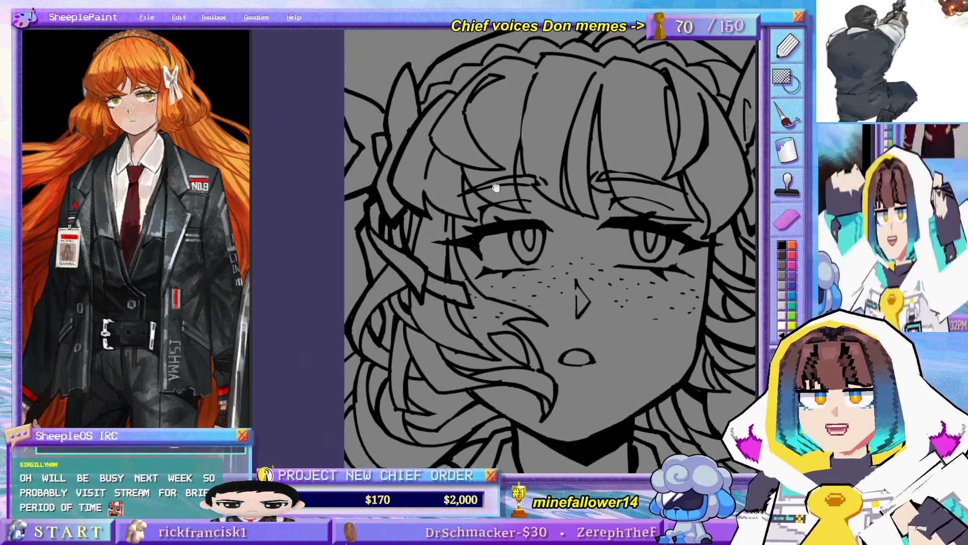
scroll(484, 189, "up", 2)
scroll(451, 159, "up", 3)
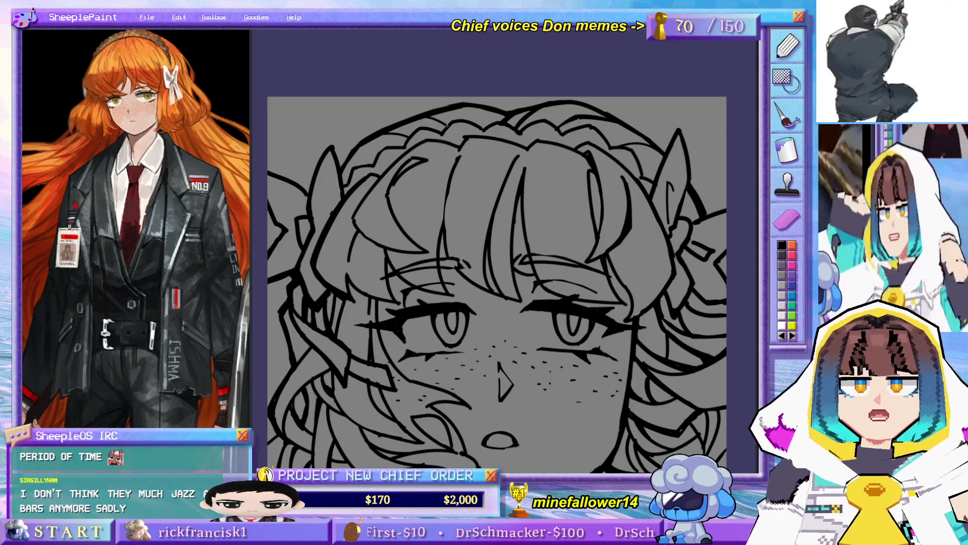
scroll(497, 99, "down", 3)
scroll(458, 148, "up", 3)
scroll(458, 147, "up", 2)
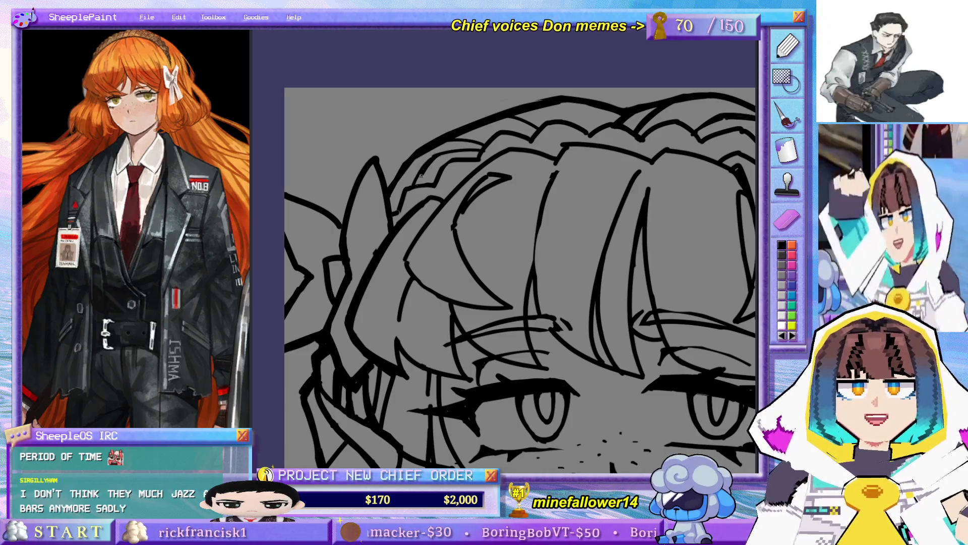
scroll(431, 159, "down", 3)
scroll(548, 249, "up", 1)
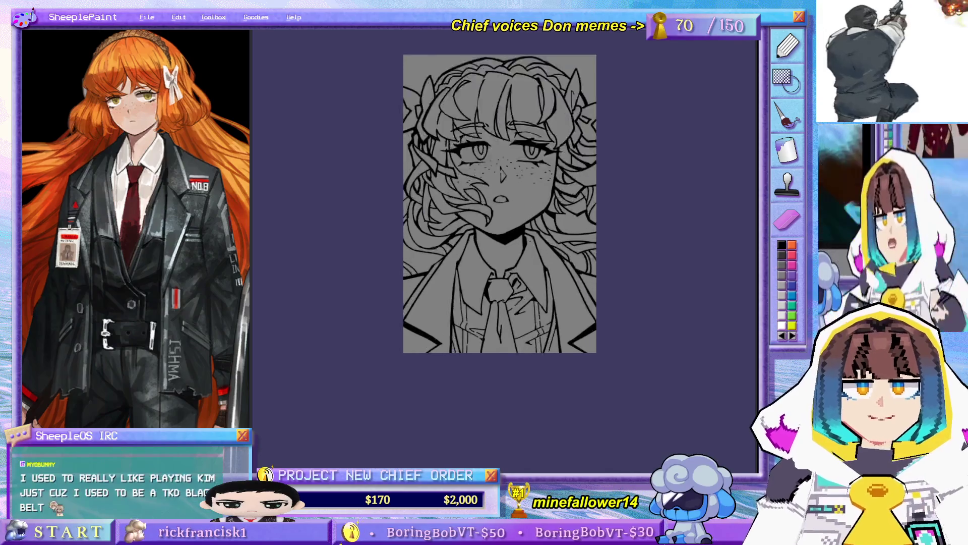
scroll(549, 249, "up", 2)
left_click_drag(549, 250, 562, 253)
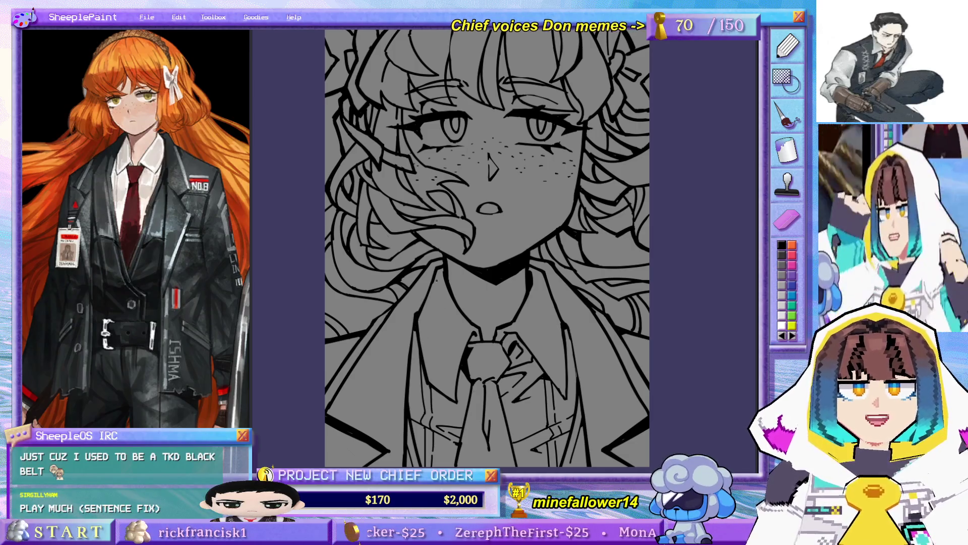
left_click_drag(499, 199, 487, 190)
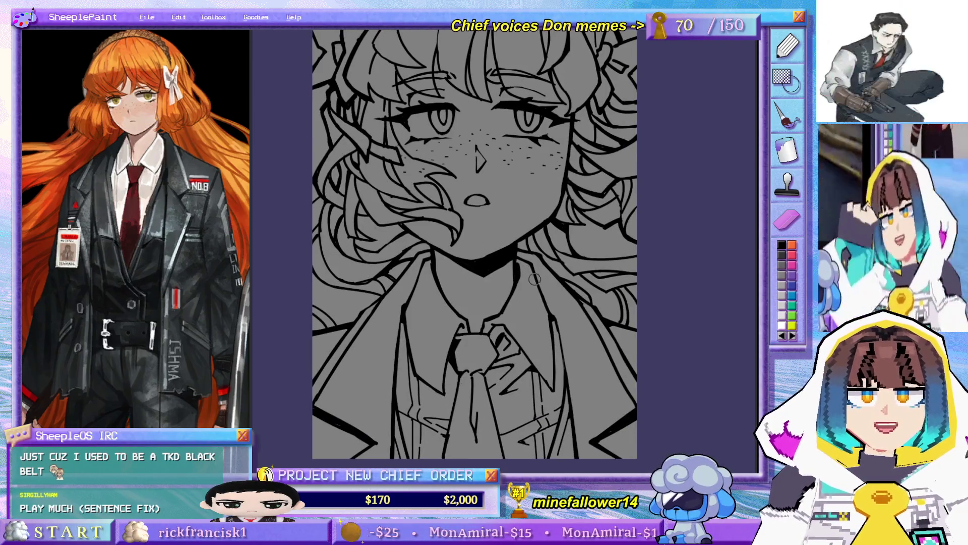
key("ctrl+minus")
key("ctrl+minus")
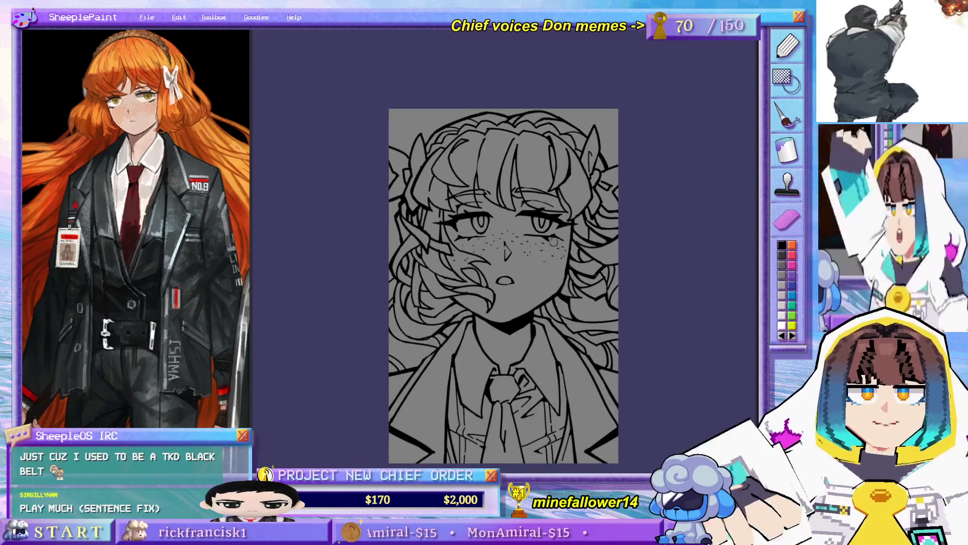
left_click_drag(577, 327, 564, 247)
left_click_drag(554, 214, 559, 228)
key("ctrl+plus")
key("ctrl+plus")
key("ctrl+plus")
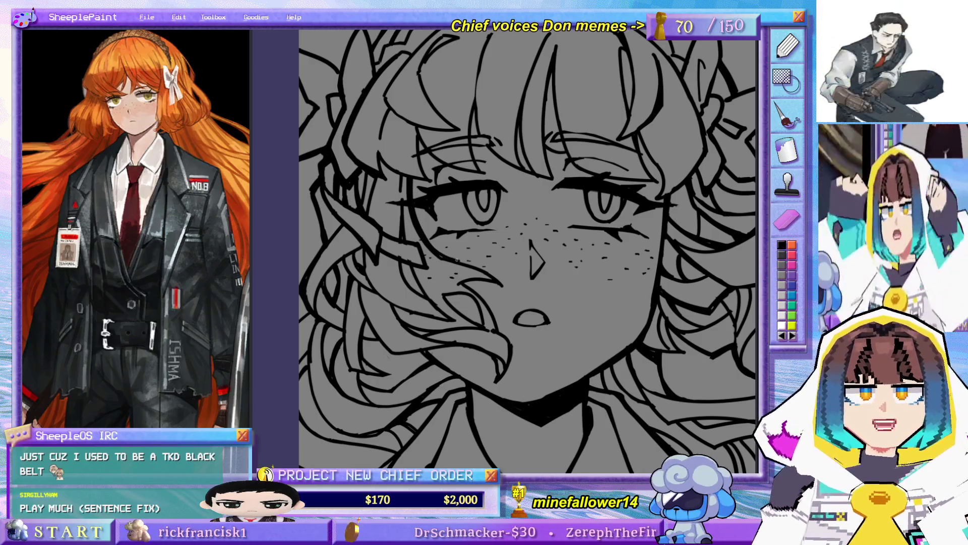
scroll(543, 202, "down", 4)
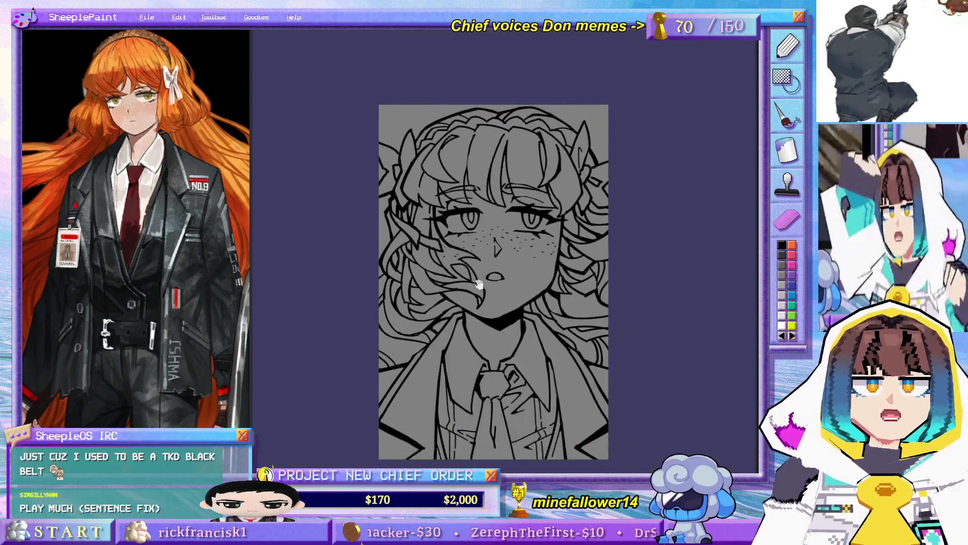
left_click_drag(641, 173, 575, 273)
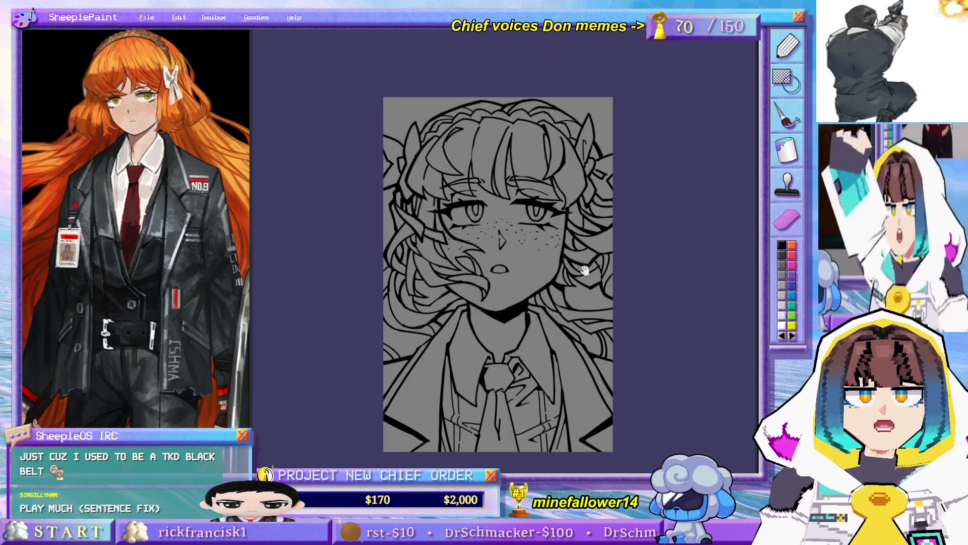
left_click_drag(585, 268, 607, 245)
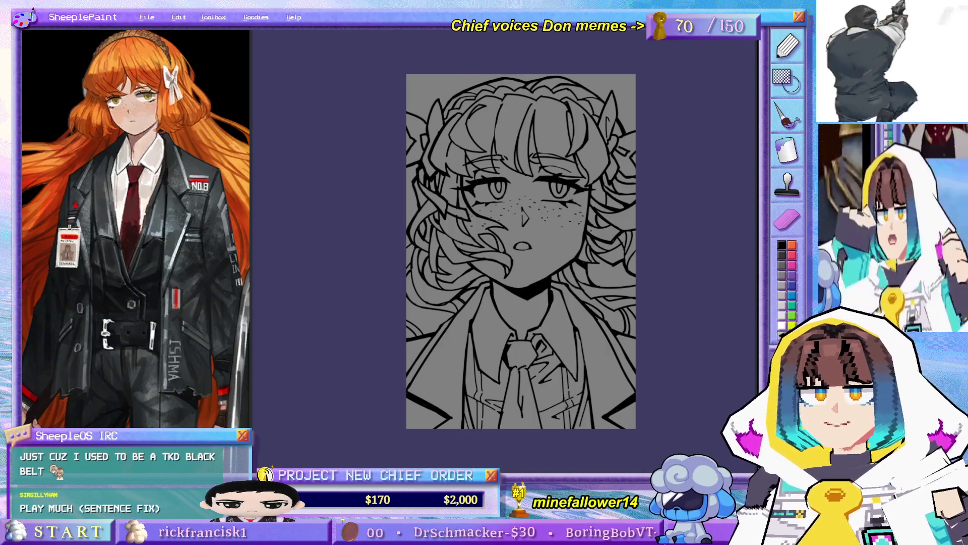
left_click_drag(592, 228, 585, 257)
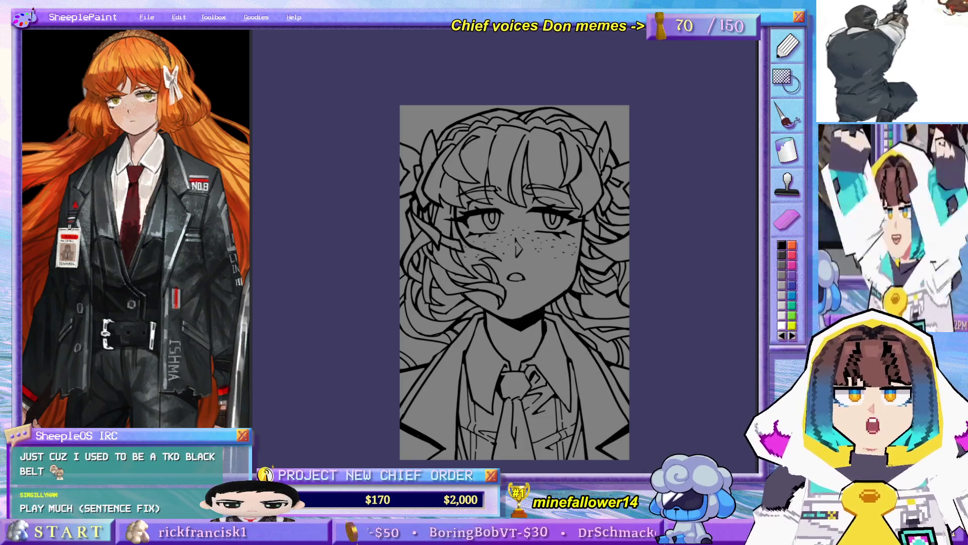
scroll(447, 165, "up", 2)
scroll(447, 165, "up", 1)
scroll(446, 165, "up", 1)
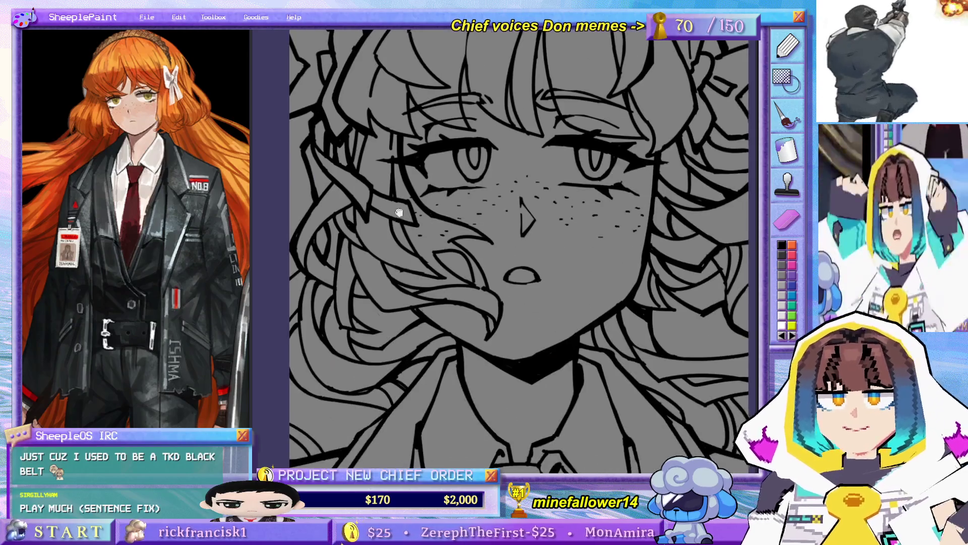
mouse_move(454, 339)
left_mouse_down()
mouse_move(450, 288)
mouse_move(455, 336)
left_mouse_up()
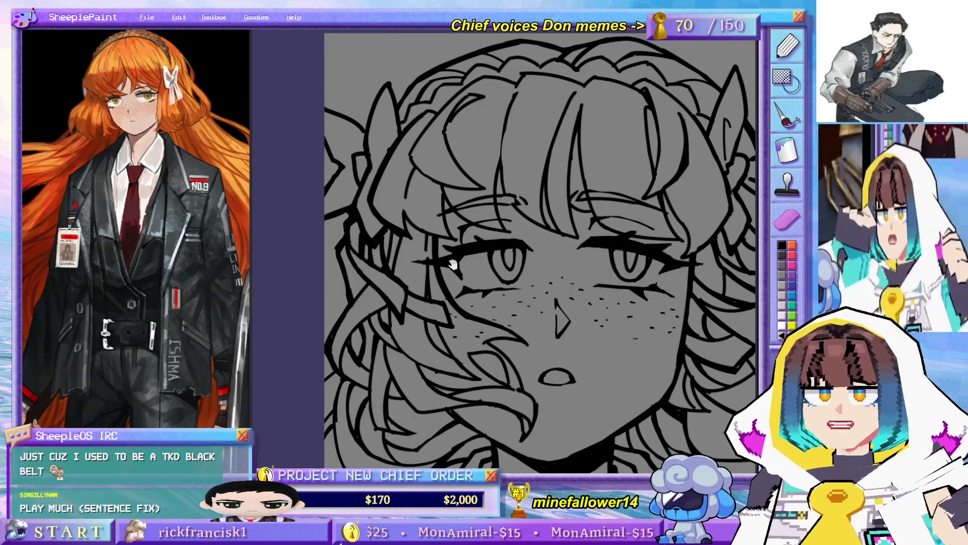
Step: Pan from the face up to the top of the hair before switching to the reference image
left_click_drag(453, 263, 541, 108)
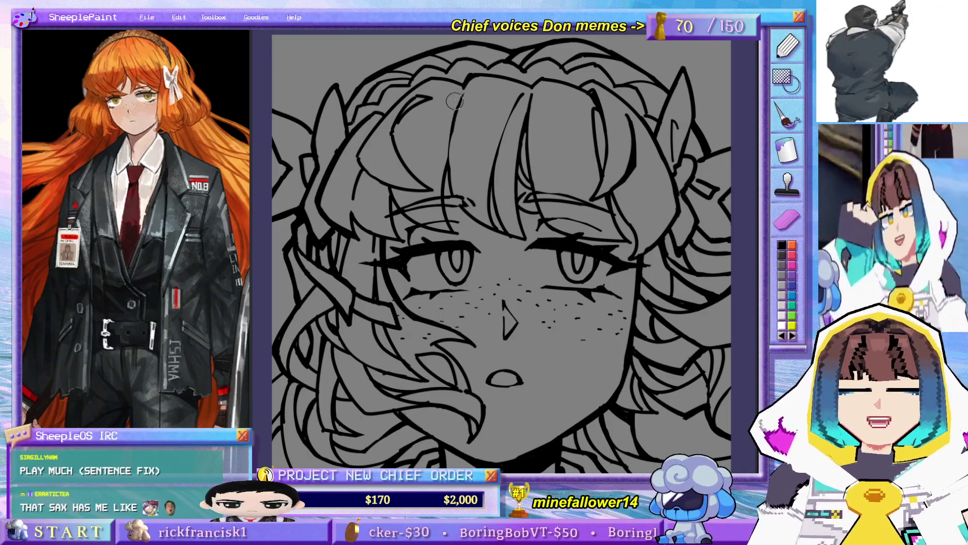
left_click_drag(459, 121, 459, 212)
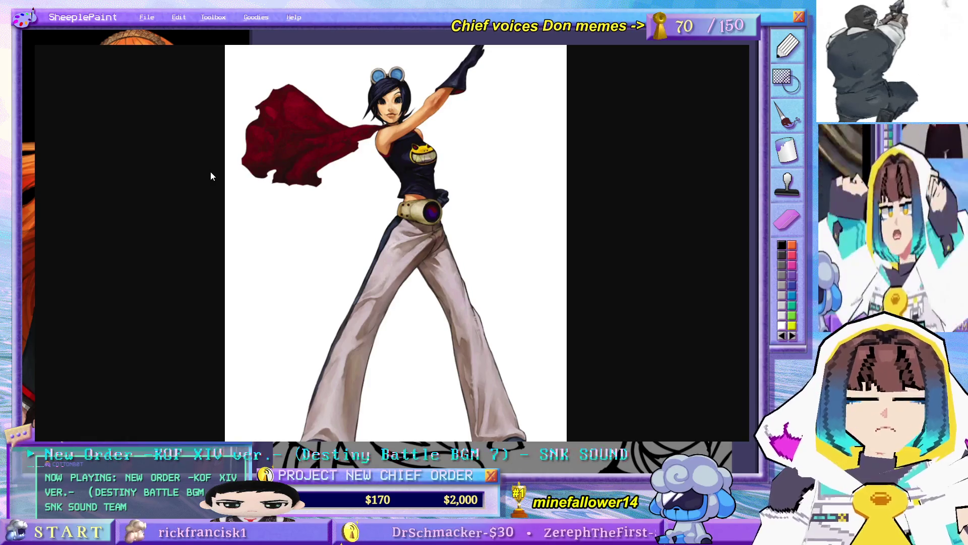
Step: Return to the gallery and browse several May Lee reference images, including the pointing and red-cape shots
key("alt+Left")
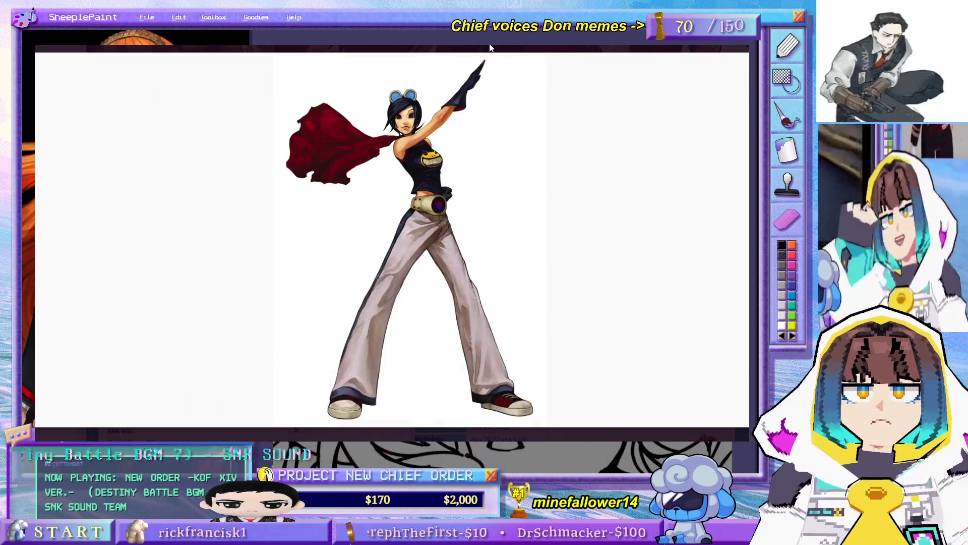
key("Left")
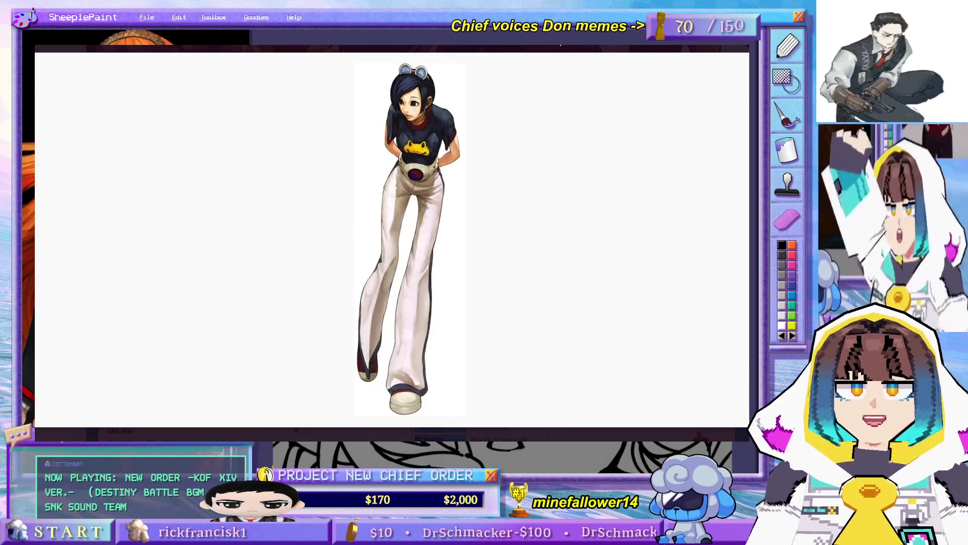
left_click(253, 404)
mouse_move(410, 227)
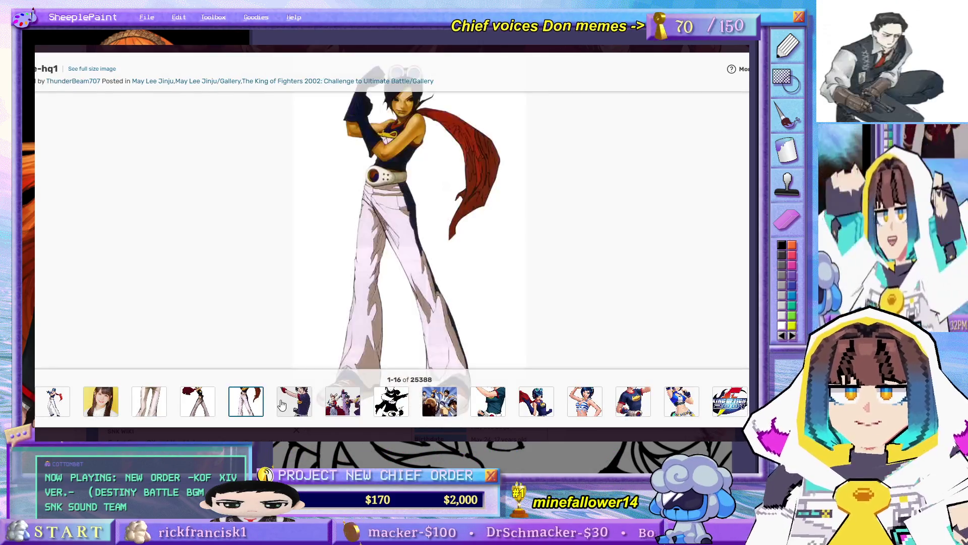
left_click(295, 402)
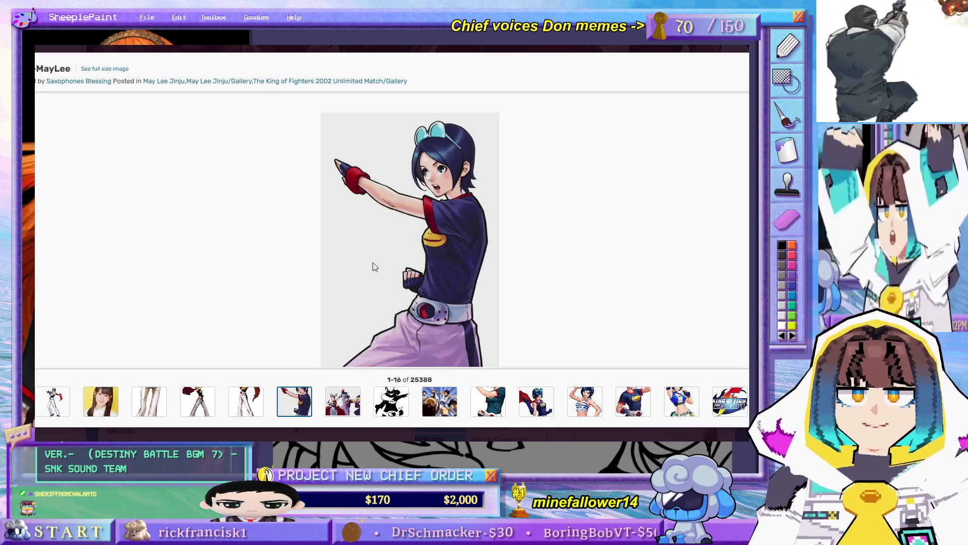
left_click(536, 401)
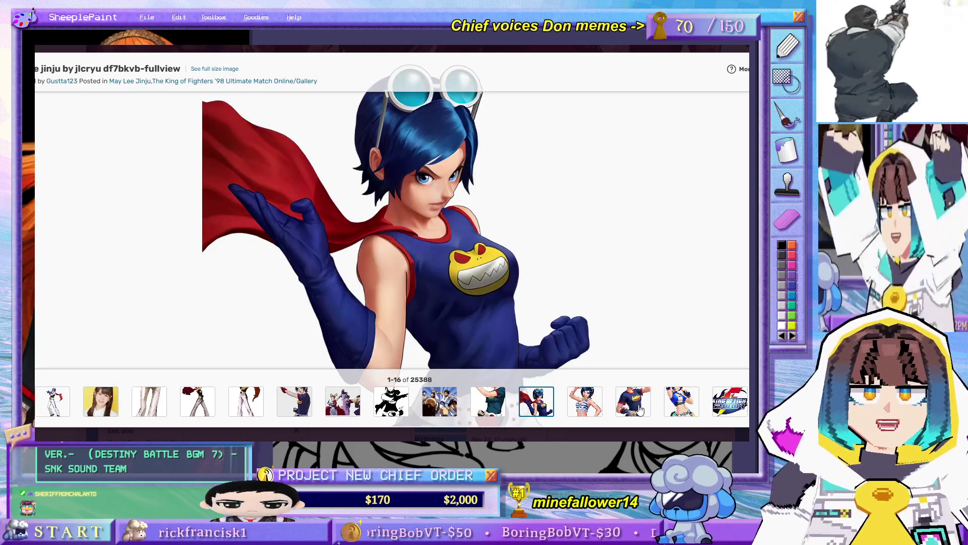
left_click(633, 402)
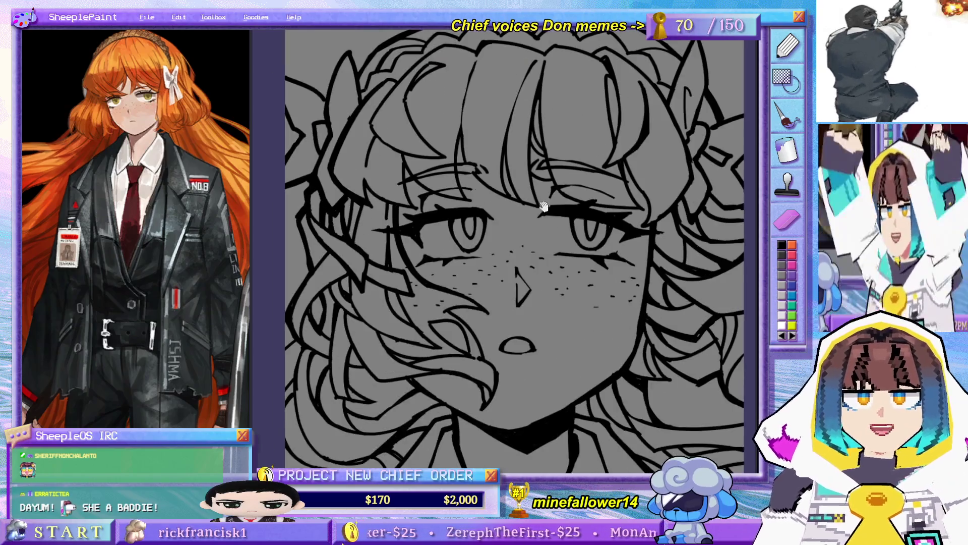
left_click_drag(521, 362, 504, 137)
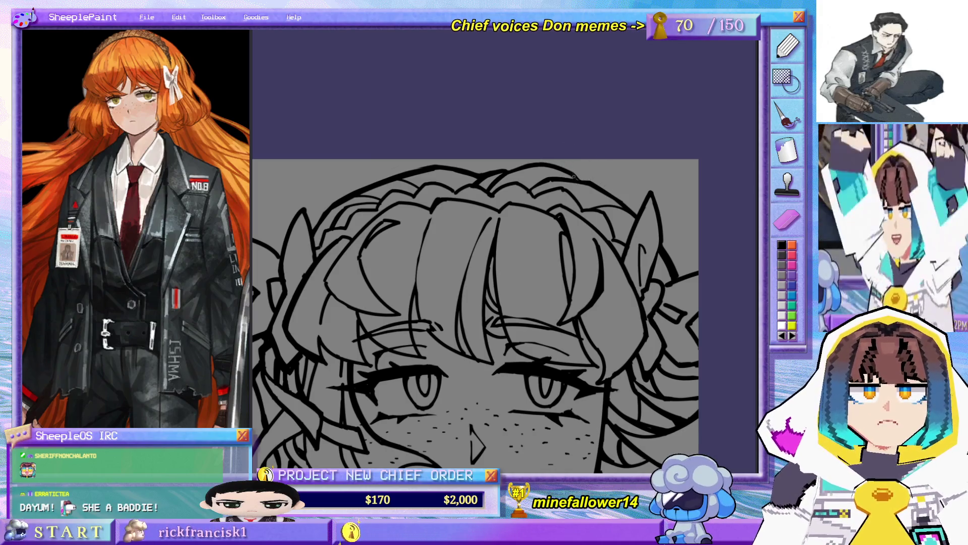
scroll(562, 139, "down", 5)
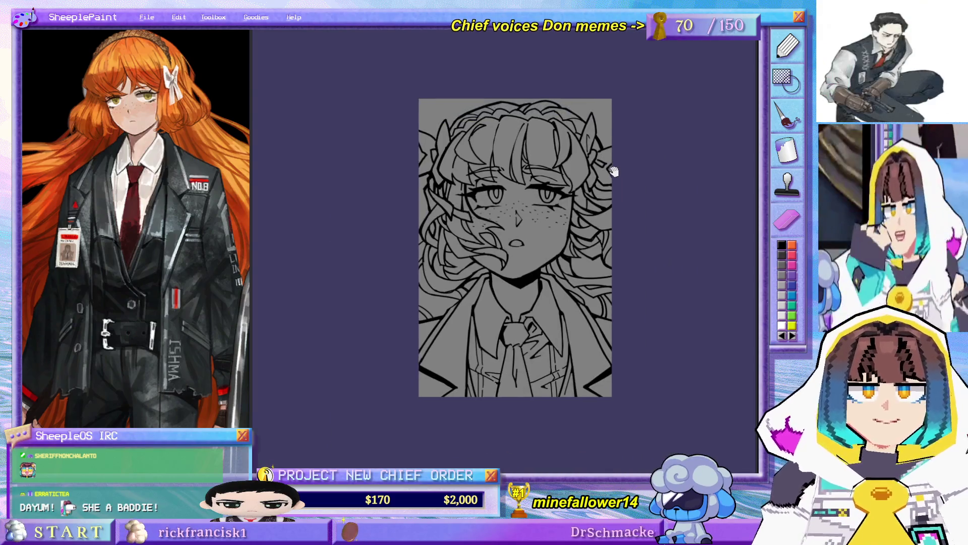
scroll(478, 137, "up", 5)
scroll(478, 136, "up", 1)
scroll(484, 199, "up", 5)
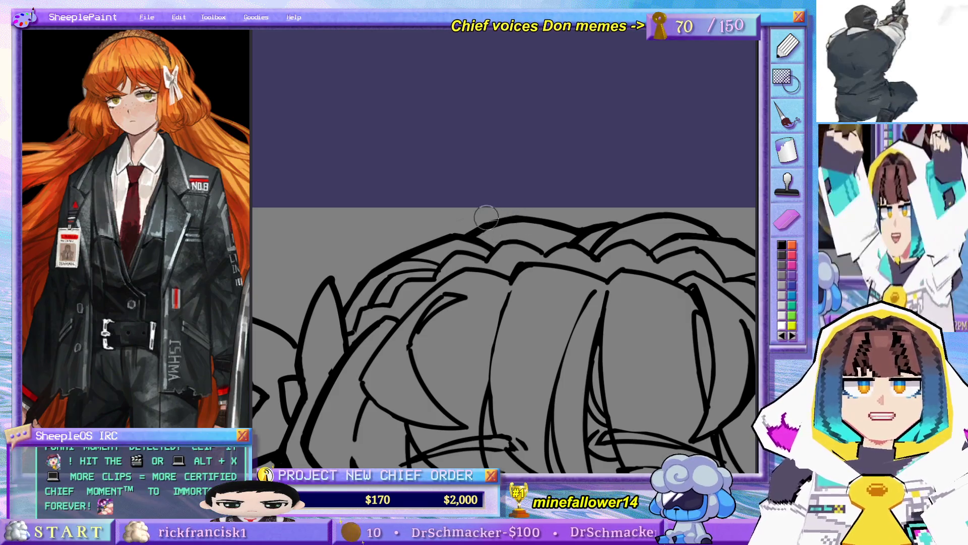
scroll(533, 205, "down", 5)
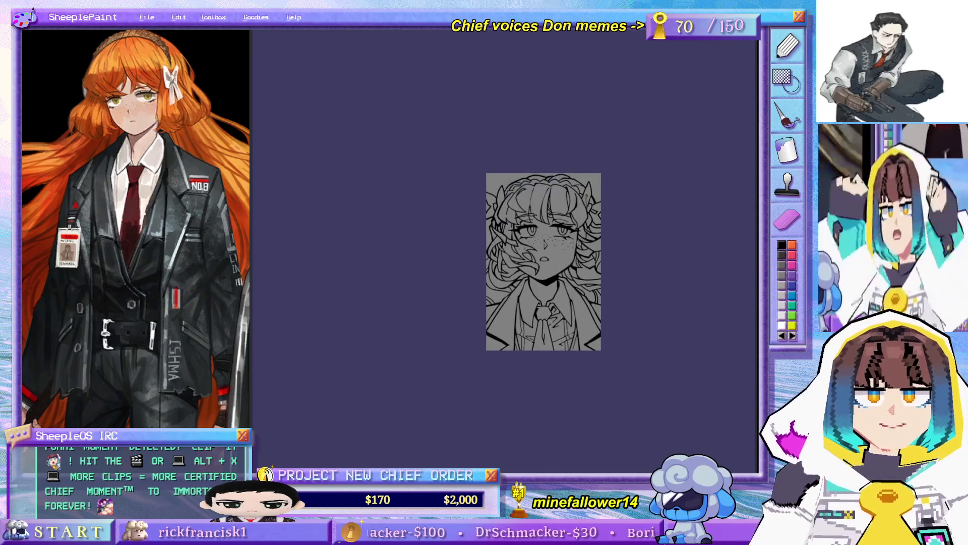
scroll(533, 204, "up", 2)
Step: On a blank page, rough in the head curves, undoing the stray stroke and the top arc
key("Delete")
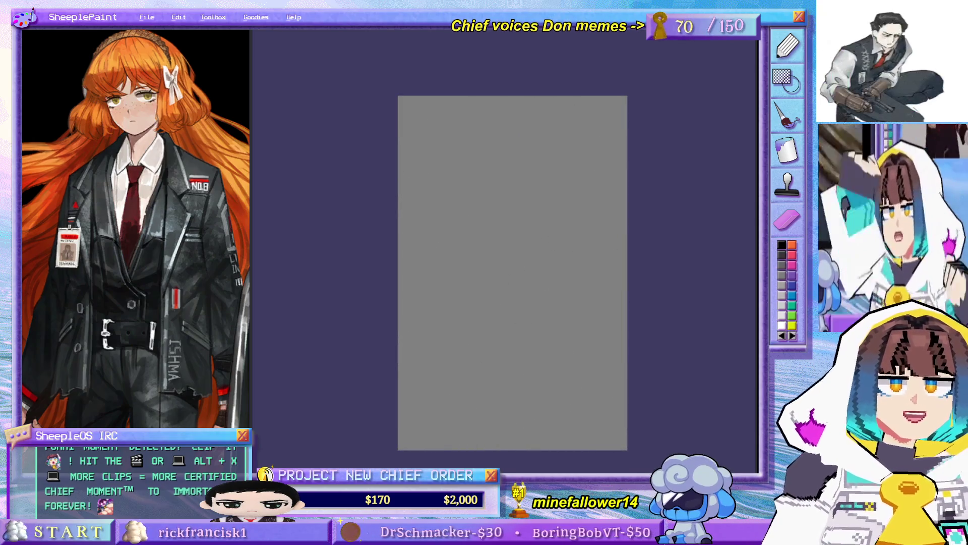
scroll(490, 202, "up", 1)
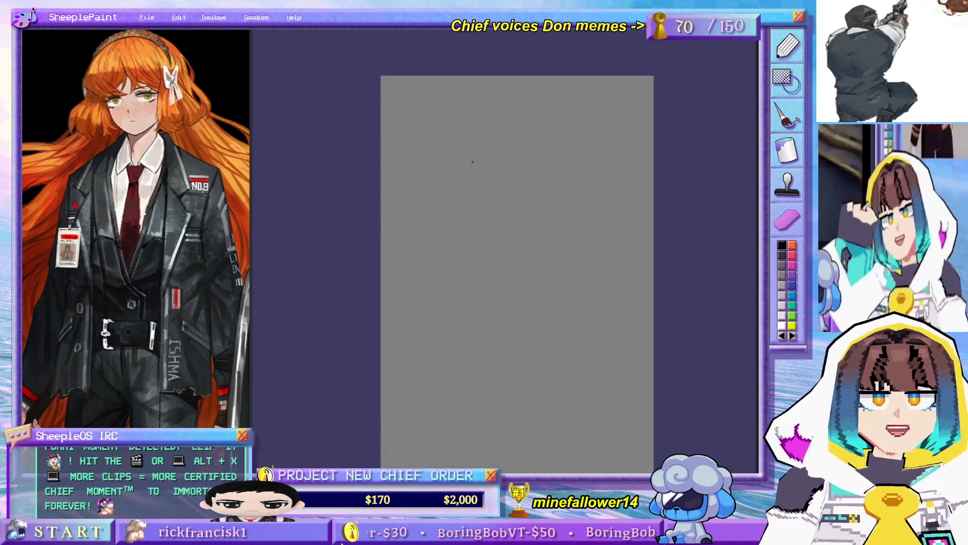
left_click_drag(516, 123, 468, 173)
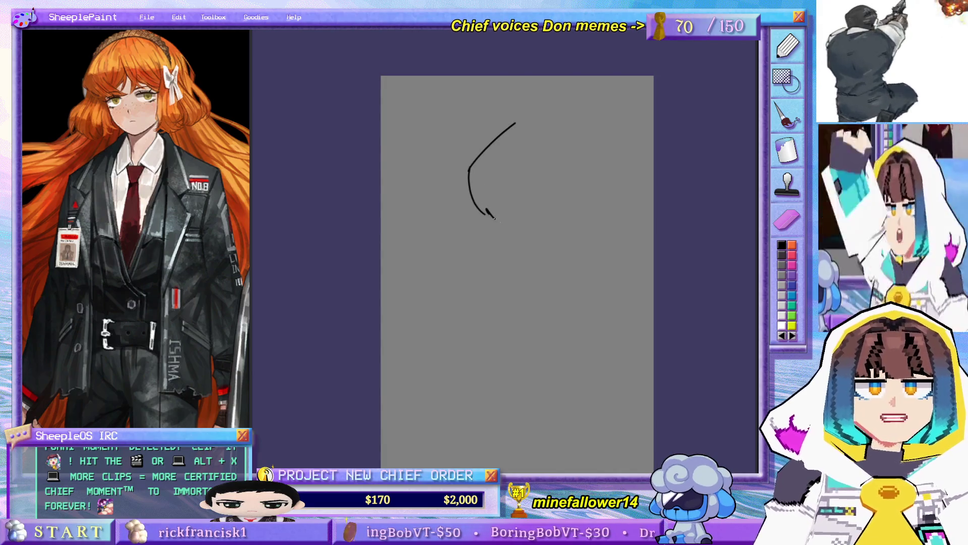
left_click_drag(489, 212, 511, 205)
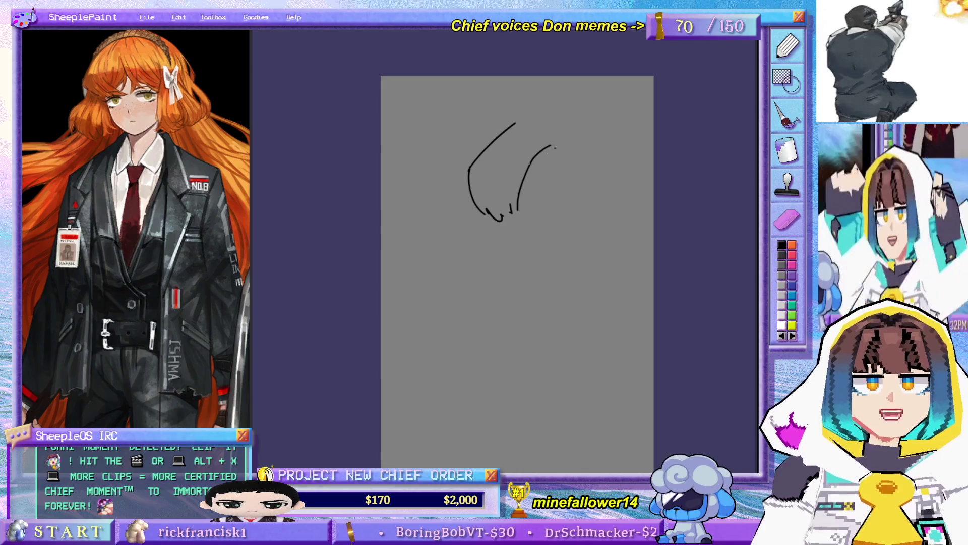
key("ctrl+z")
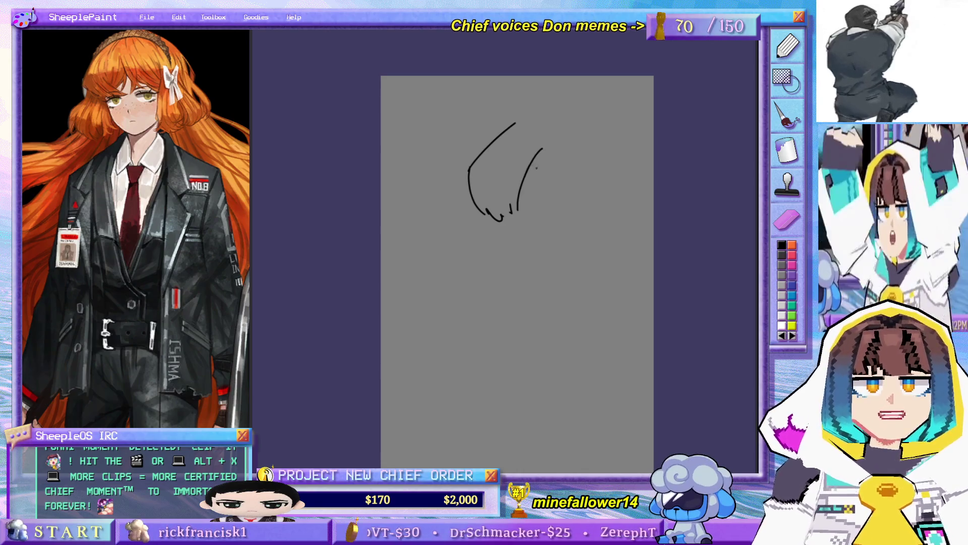
left_click_drag(533, 166, 552, 155)
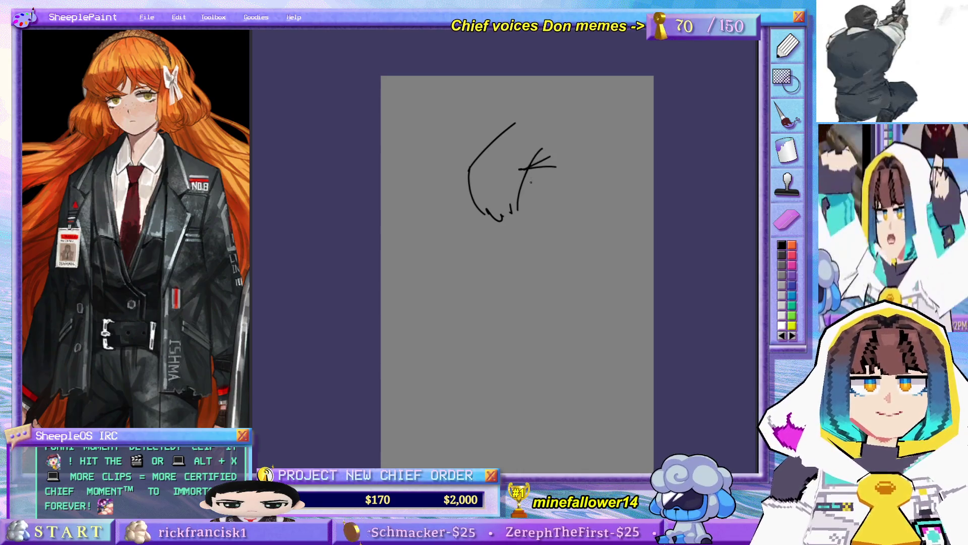
left_click_drag(518, 200, 558, 210)
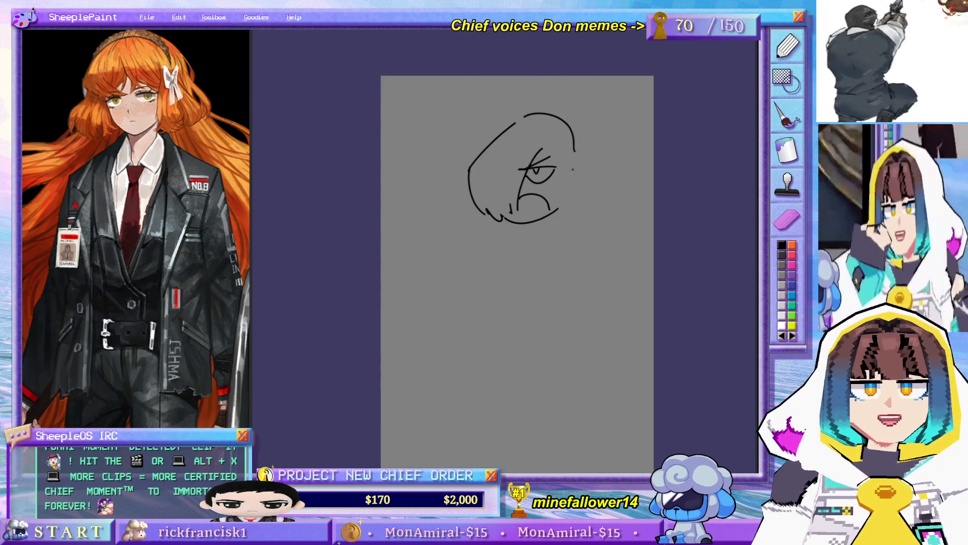
key("ctrl+z")
Step: Sketch an ear beside the face and broad shoulder lines out to both edges
mouse_move(568, 160)
left_mouse_down()
mouse_move(577, 181)
mouse_move(564, 209)
left_mouse_up()
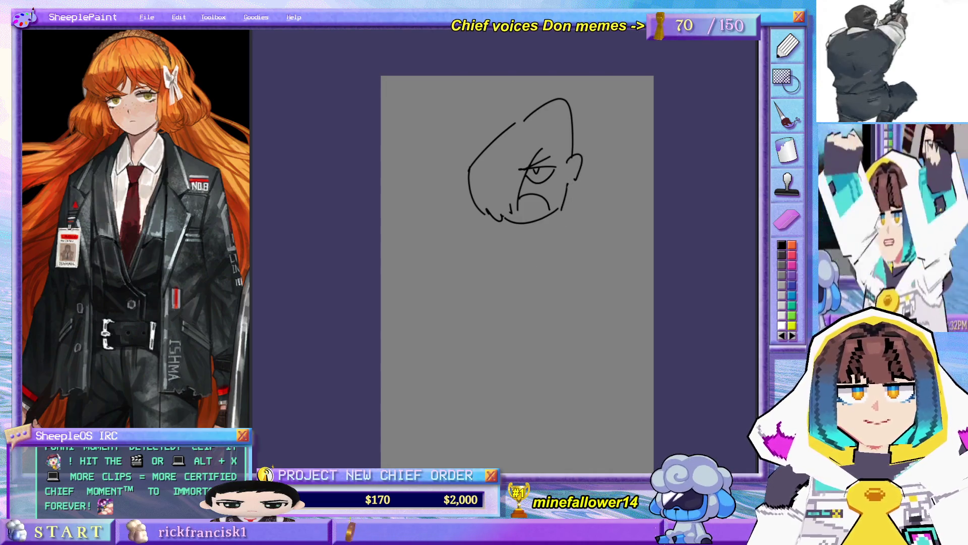
left_click_drag(573, 208, 653, 244)
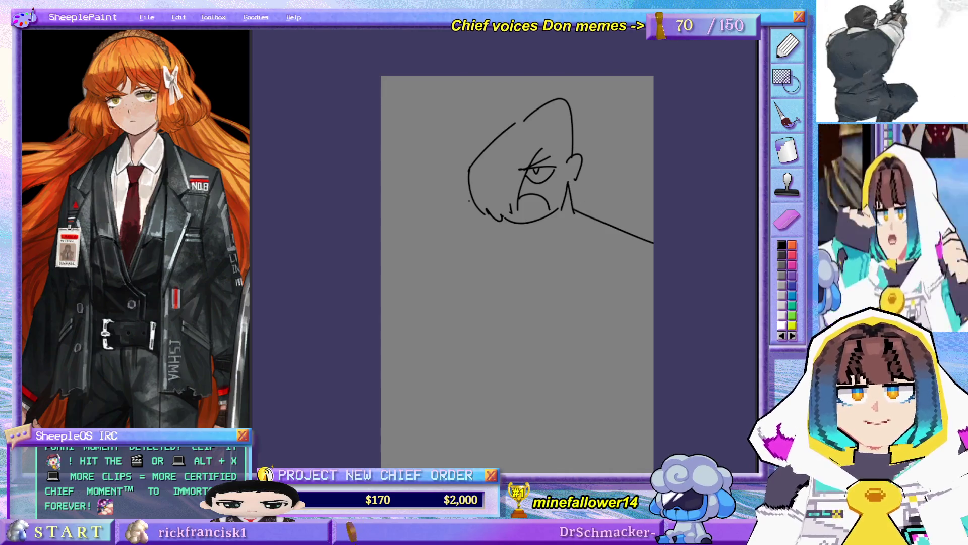
left_click_drag(491, 218, 382, 269)
Step: Sketch the chest sides, centre line, bottom marks and the neck collar lines
mouse_move(486, 219)
left_mouse_down()
mouse_move(500, 352)
mouse_move(512, 363)
left_mouse_up()
mouse_move(575, 209)
left_mouse_down()
mouse_move(622, 287)
mouse_move(535, 371)
left_mouse_up()
left_click_drag(529, 243, 525, 345)
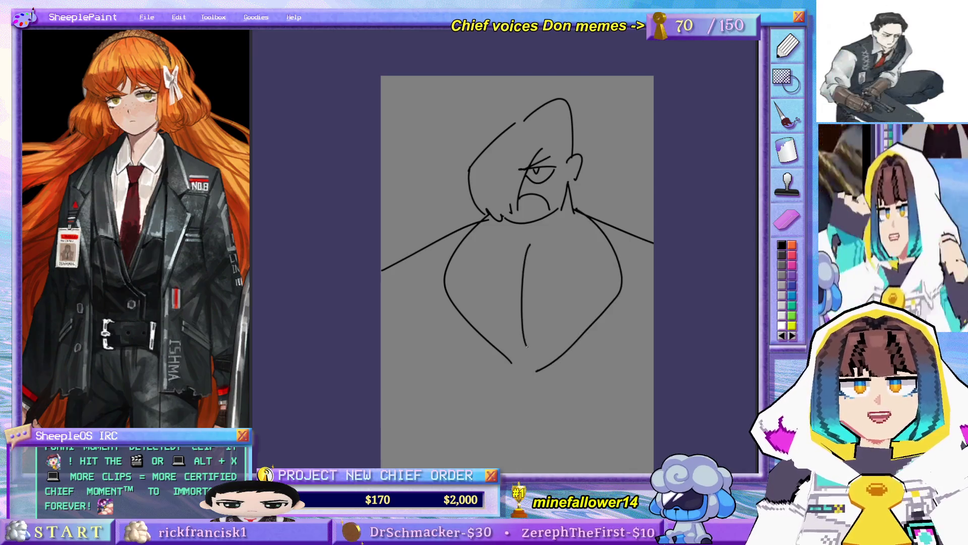
left_click_drag(534, 244, 611, 239)
left_click_drag(496, 351, 568, 347)
mouse_move(563, 212)
left_mouse_down()
mouse_move(545, 241)
mouse_move(528, 244)
left_mouse_up()
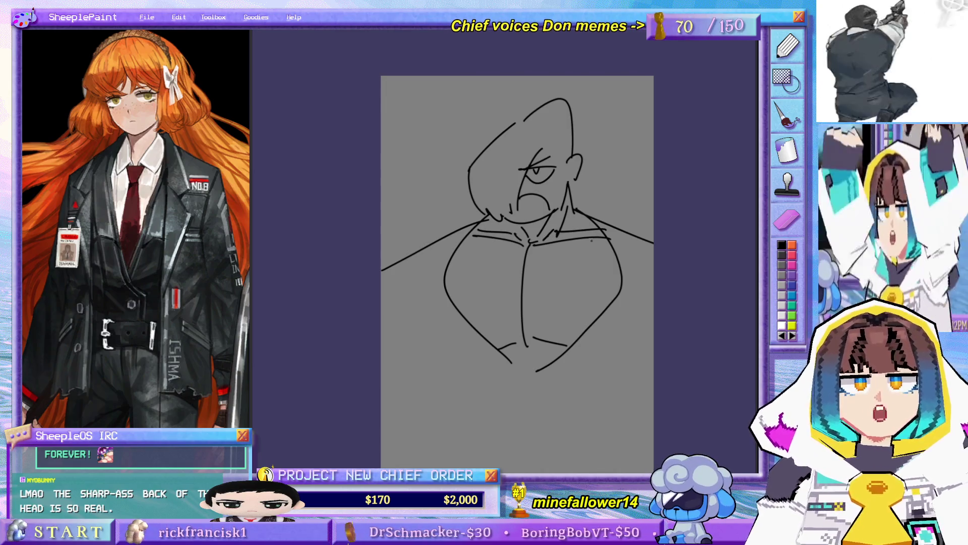
left_click_drag(608, 310, 594, 287)
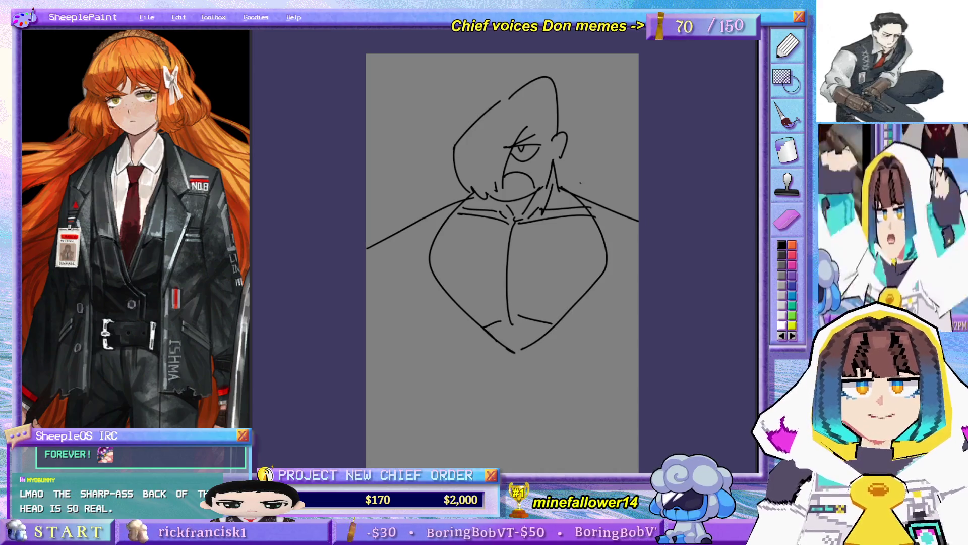
Step: Redraw both shoulder lines to the canvas edges with a lapel line, undoing trial strokes
left_click_drag(558, 181, 636, 225)
key("ctrl+z")
left_click_drag(639, 267, 613, 281)
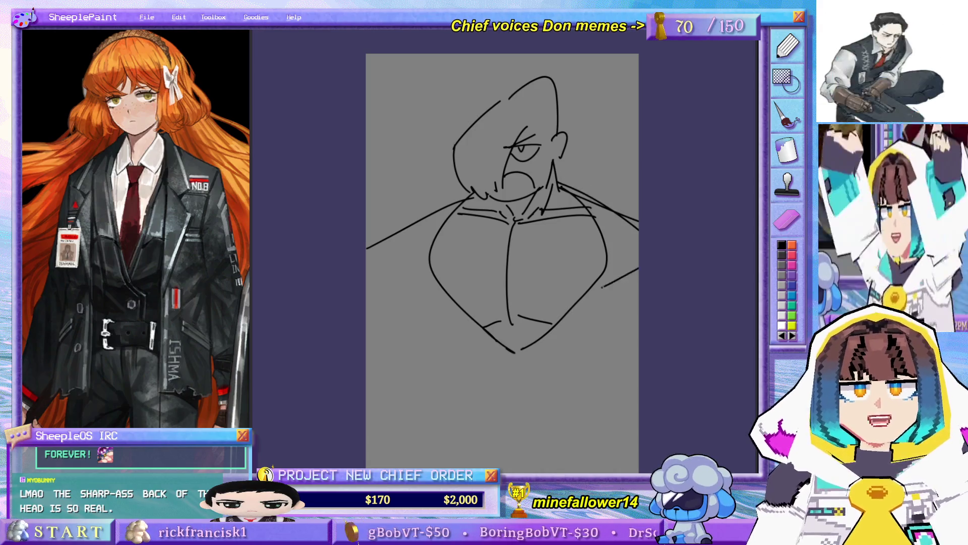
left_click_drag(467, 186, 392, 228)
key("ctrl+z")
key("ctrl+z")
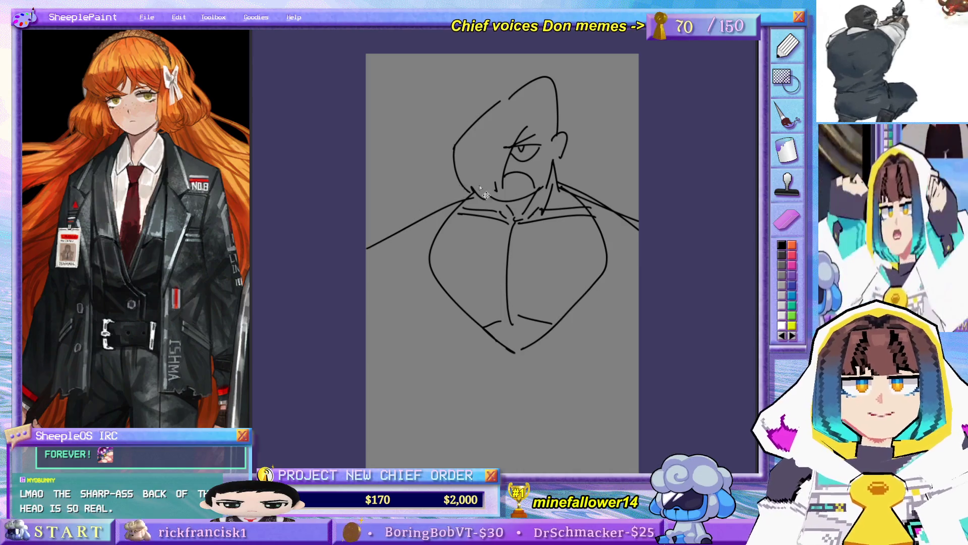
key("ctrl+z")
left_click_drag(557, 174, 653, 251)
mouse_move(465, 185)
left_mouse_down()
mouse_move(386, 260)
mouse_move(445, 292)
mouse_move(477, 326)
mouse_move(507, 401)
mouse_move(519, 377)
mouse_move(584, 366)
mouse_move(641, 316)
left_mouse_up()
key("ctrl+z")
Step: Sketch the lower-left body stroke and close the bottom of the waist rectangle
left_click_drag(415, 328, 458, 355)
key("ctrl+z")
left_click_drag(375, 277, 470, 360)
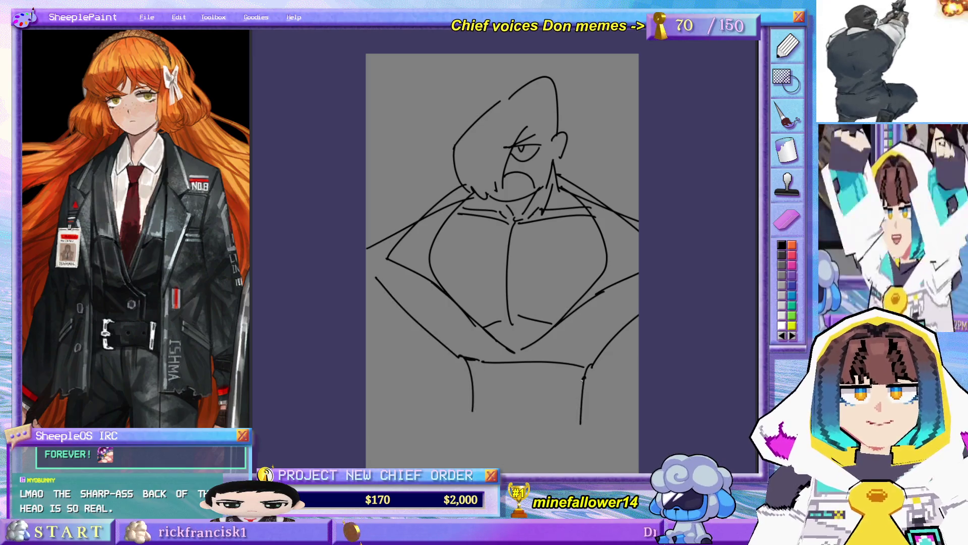
left_click_drag(537, 411, 529, 353)
mouse_move(466, 356)
left_mouse_down()
mouse_move(586, 367)
mouse_move(604, 416)
left_mouse_up()
Step: Draw the left arm bending down from the waistband toward the bottom edge
left_click_drag(453, 372, 428, 416)
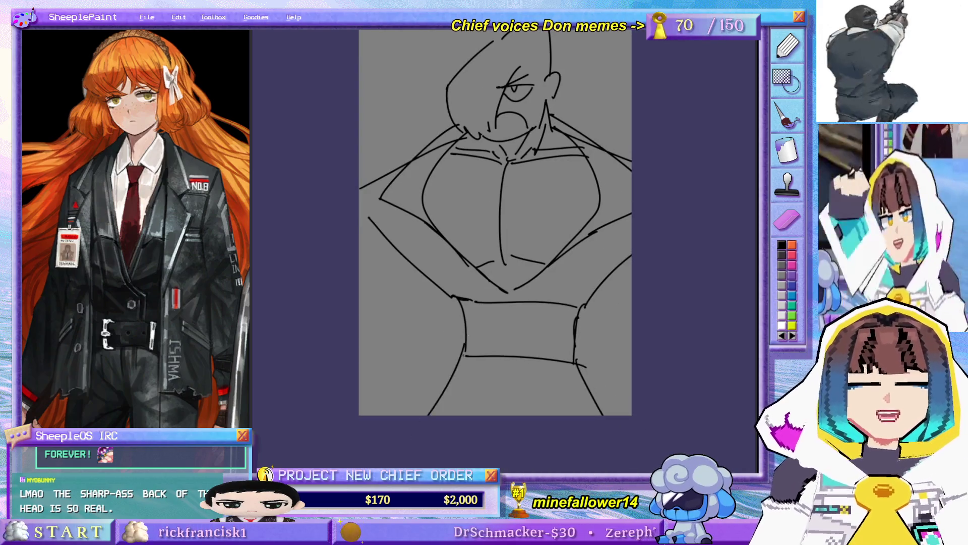
left_click_drag(626, 282, 606, 322)
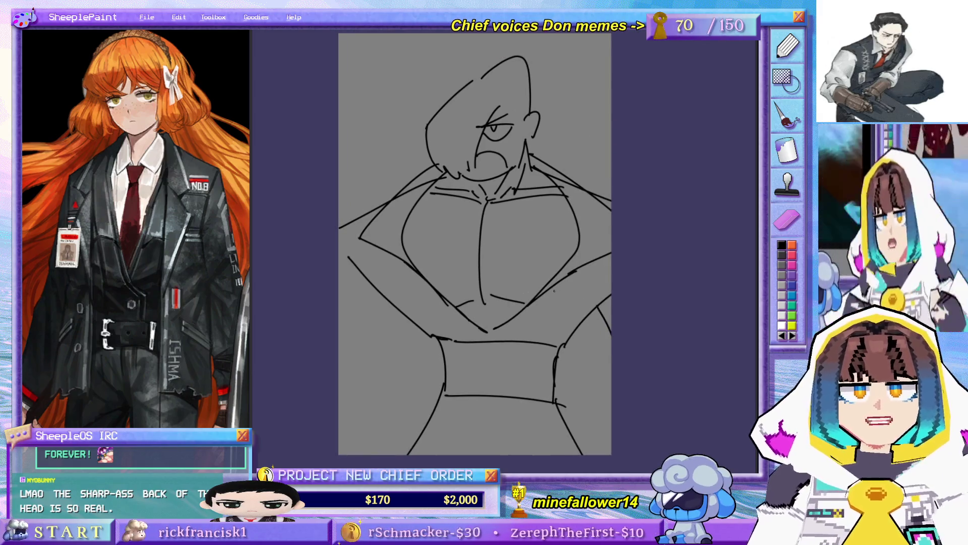
key("ctrl+z")
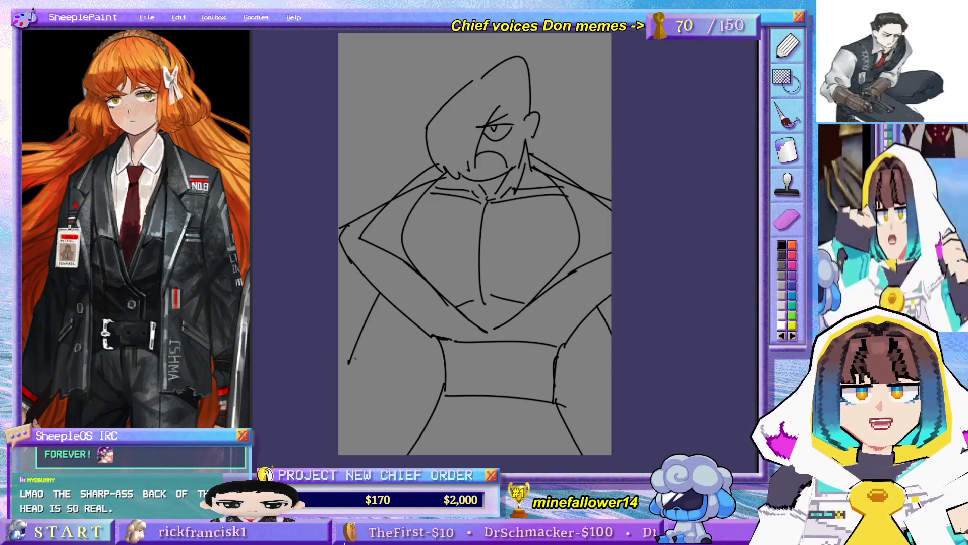
left_click_drag(361, 363, 338, 424)
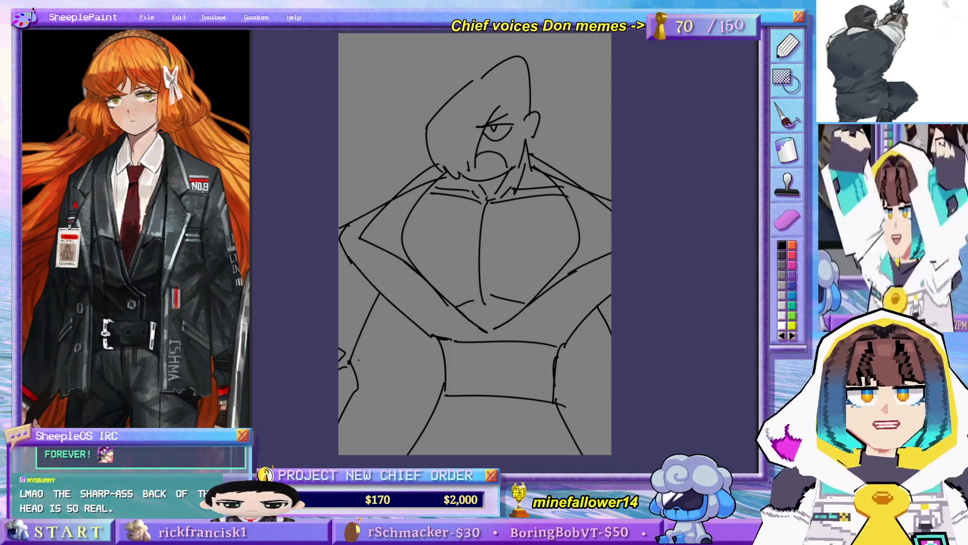
scroll(584, 347, "up", 3)
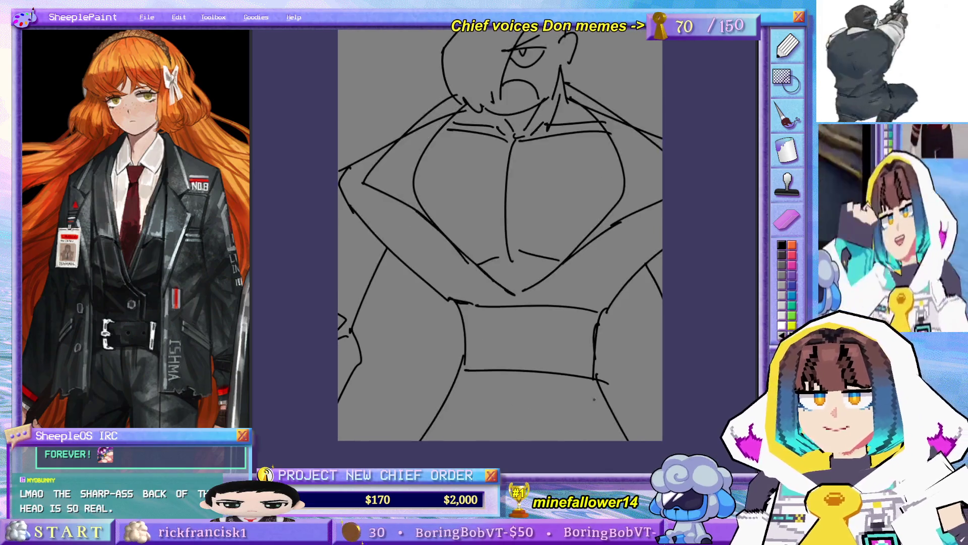
Step: Try outer arcs over the sketch's head top and undo each of them
mouse_move(592, 366)
left_mouse_down()
mouse_move(502, 140)
mouse_move(564, 58)
left_mouse_up()
key("ctrl+z")
mouse_move(472, 118)
left_mouse_down()
mouse_move(566, 58)
mouse_move(572, 148)
left_mouse_up()
key("ctrl+z")
mouse_move(435, 154)
left_mouse_down()
mouse_move(572, 139)
mouse_move(600, 255)
mouse_move(572, 263)
left_mouse_up()
key("ctrl+z")
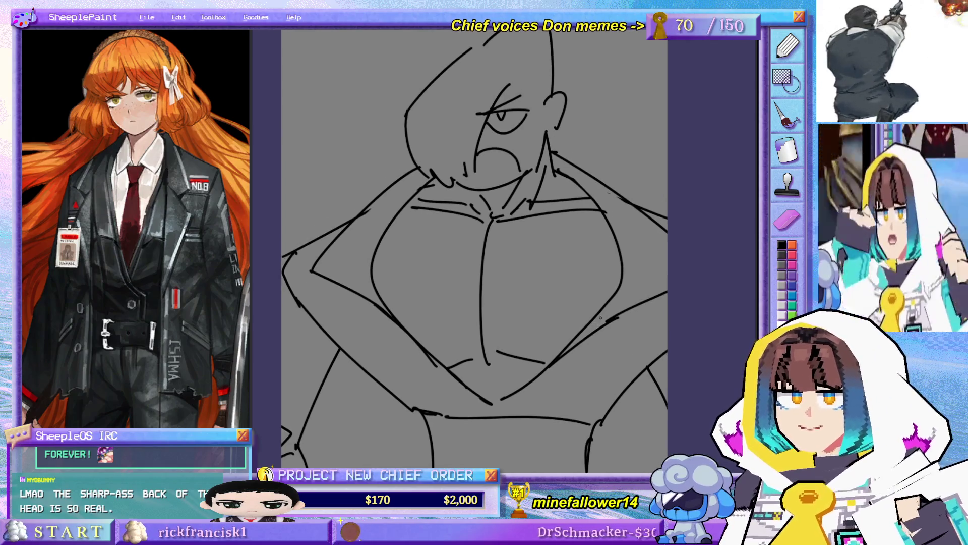
scroll(600, 368, "down", 2)
Step: Nudge the zoomed-out view to re-centre the figure before returning to the girl lineart
left_click_drag(605, 298, 576, 277)
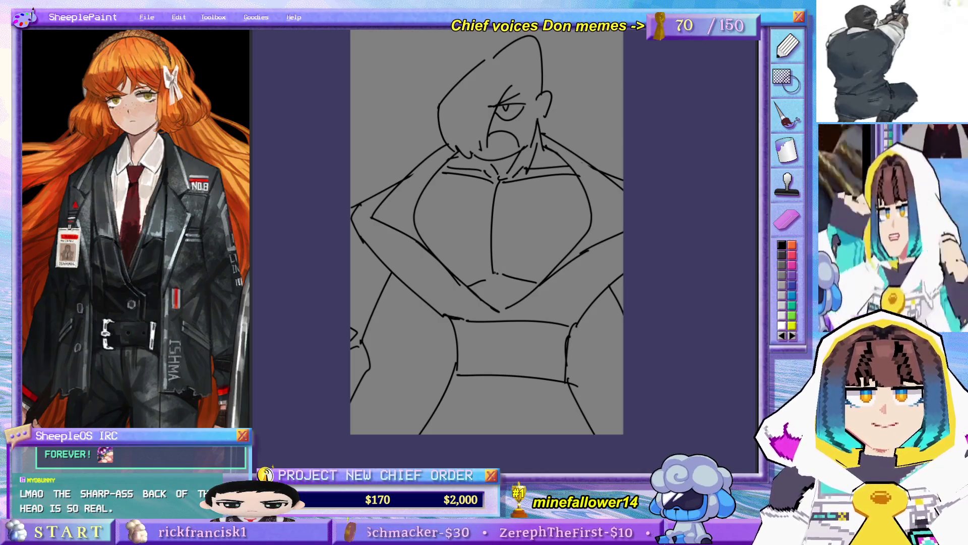
left_click_drag(603, 283, 597, 287)
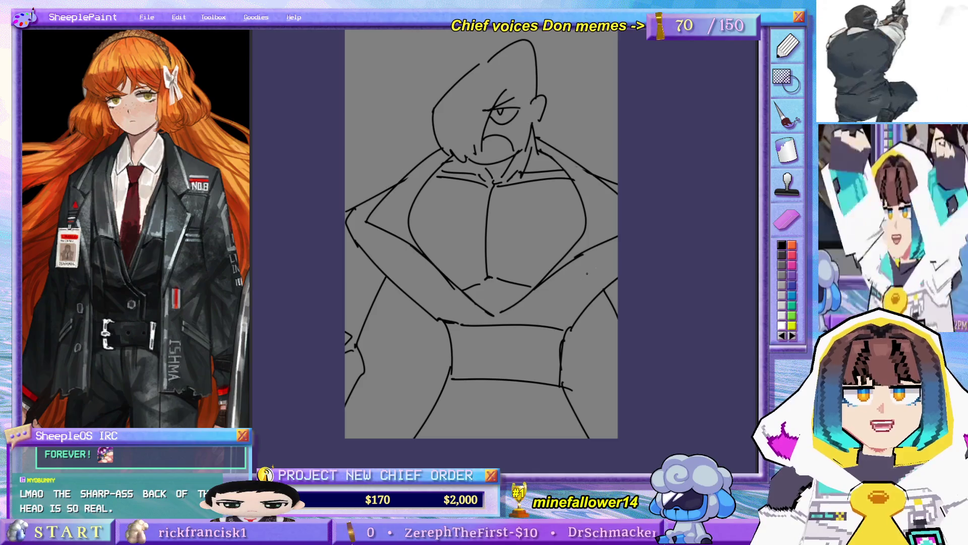
left_click_drag(435, 281, 441, 290)
left_click_drag(596, 313, 598, 318)
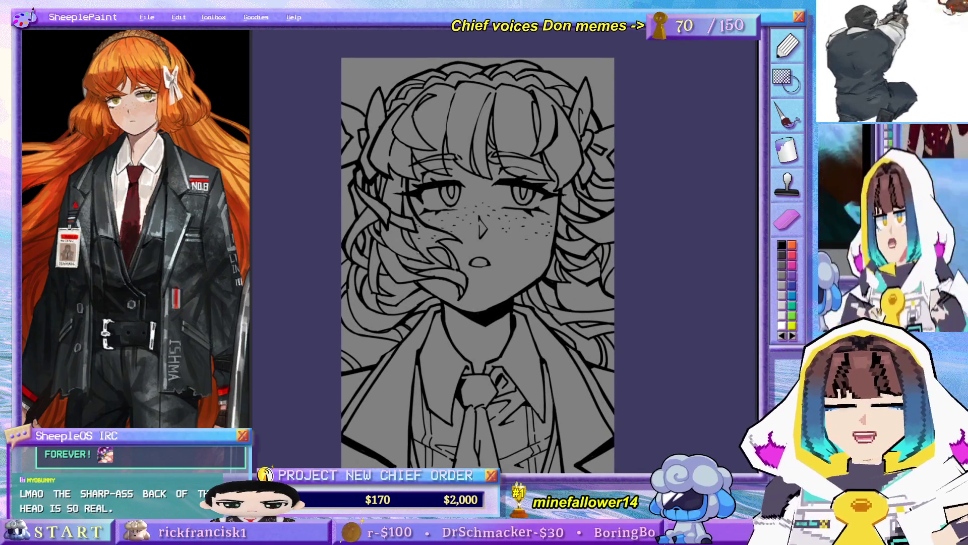
scroll(478, 287, "up", 2)
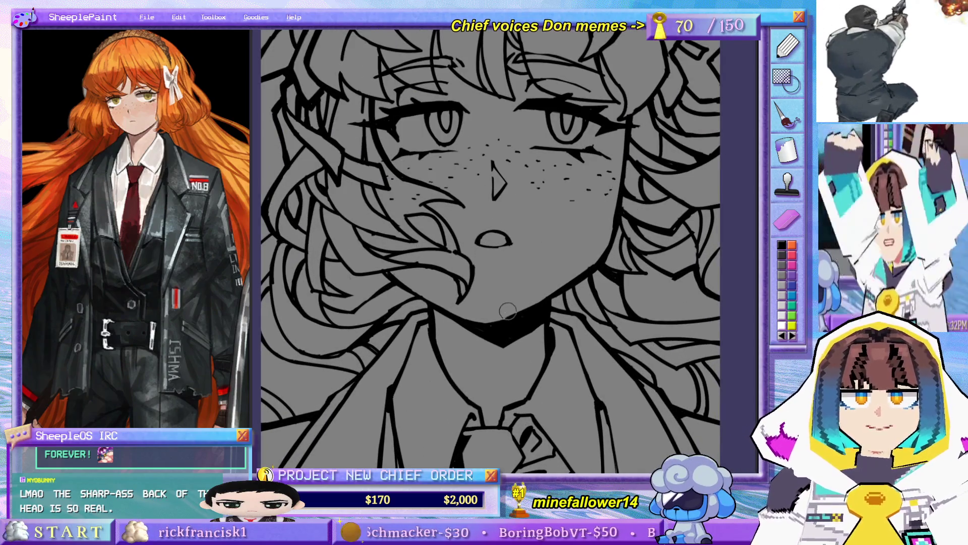
left_click_drag(529, 228, 535, 333)
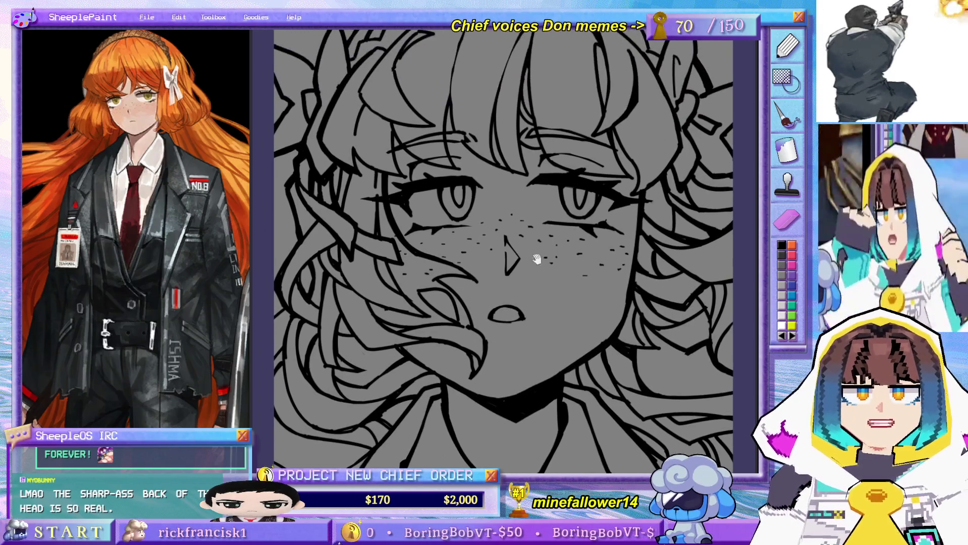
left_click_drag(531, 231, 522, 326)
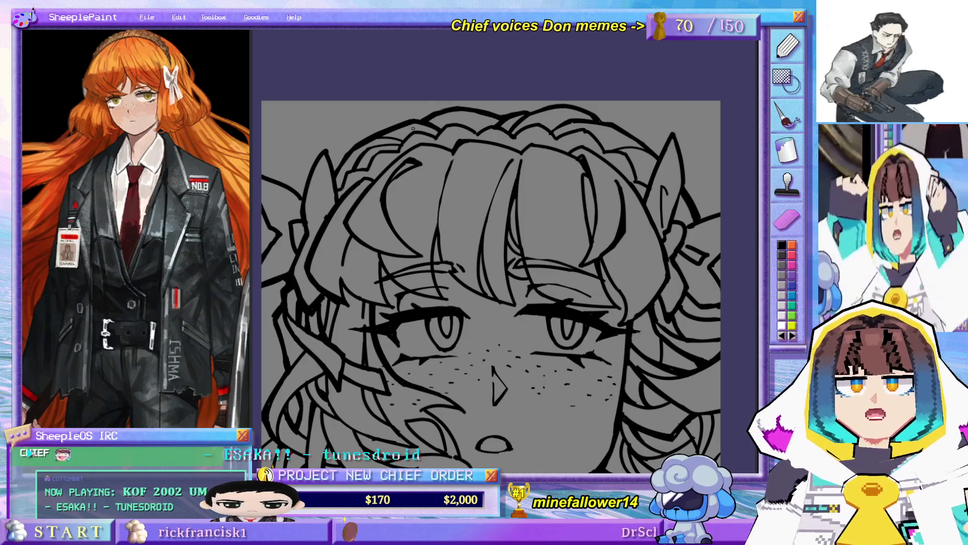
mouse_move(439, 241)
left_mouse_down()
mouse_move(472, 106)
mouse_move(458, 136)
mouse_move(461, 157)
mouse_move(487, 190)
mouse_move(476, 200)
mouse_move(454, 143)
left_mouse_up()
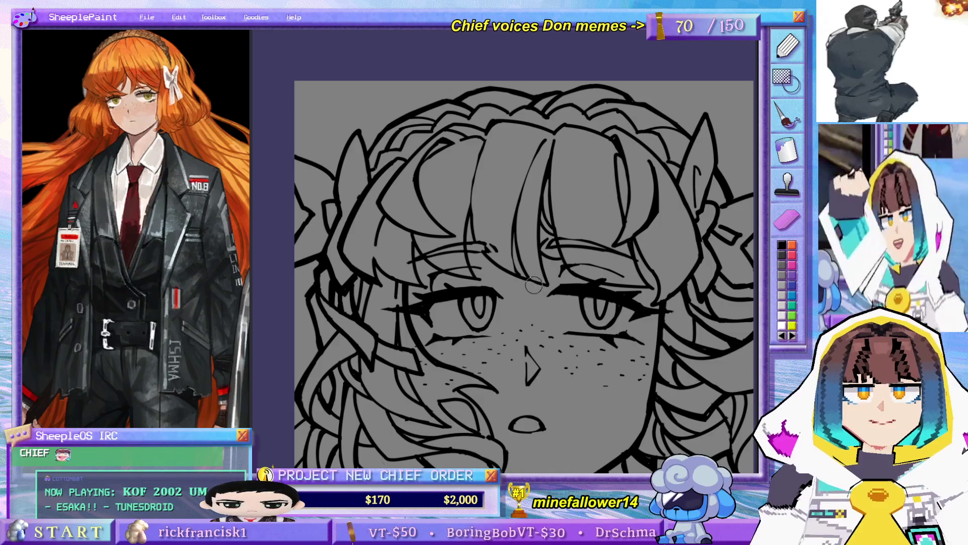
left_click_drag(536, 285, 482, 235)
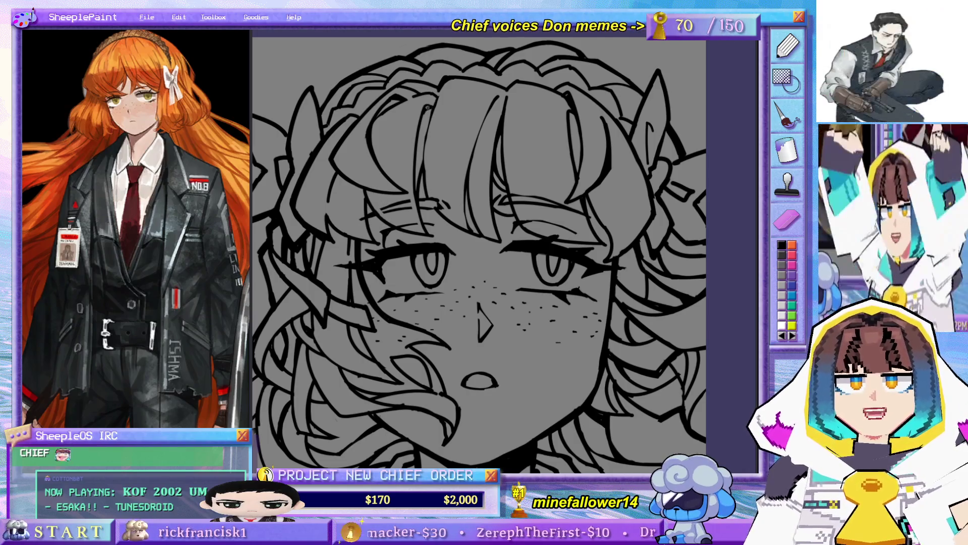
scroll(470, 77, "down", 5)
scroll(483, 134, "up", 4)
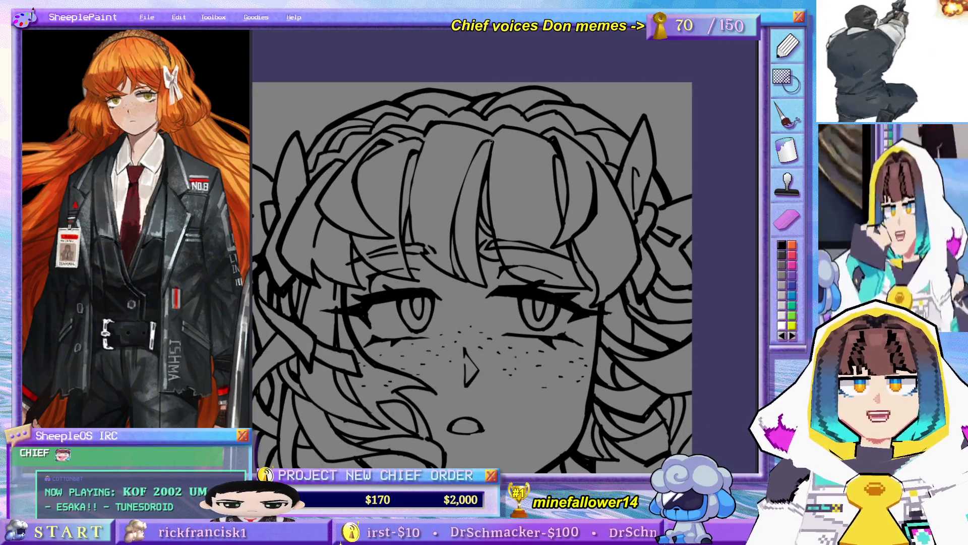
Step: Attempt a diagonal strand through the girl's fringe three times, undoing each
left_click_drag(470, 126, 412, 210)
key("ctrl+z")
mouse_move(473, 128)
left_mouse_down()
mouse_move(424, 198)
mouse_move(417, 231)
left_mouse_up()
key("ctrl+z")
left_click_drag(452, 137, 412, 240)
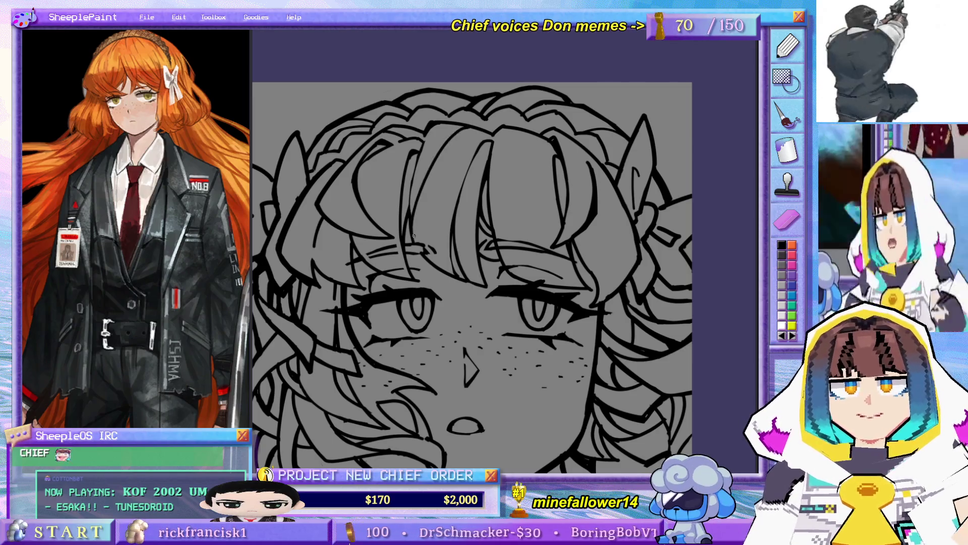
key("ctrl+z")
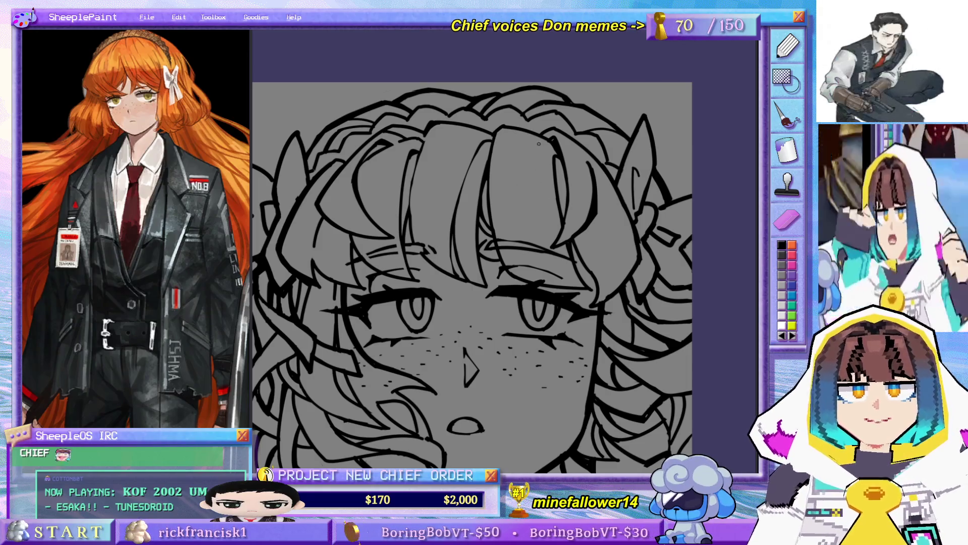
Step: Draw a thin vertical strand down through the fringe after two undone tries, then extend it
left_click_drag(530, 133, 533, 279)
key("ctrl+z")
left_click_drag(521, 130, 507, 265)
key("ctrl+z")
left_click_drag(524, 132, 520, 272)
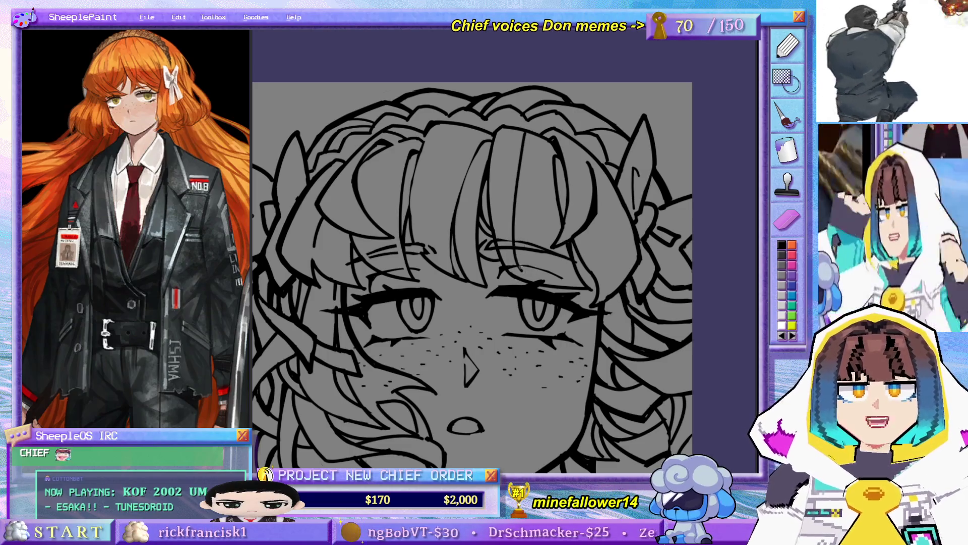
left_click_drag(518, 194, 537, 278)
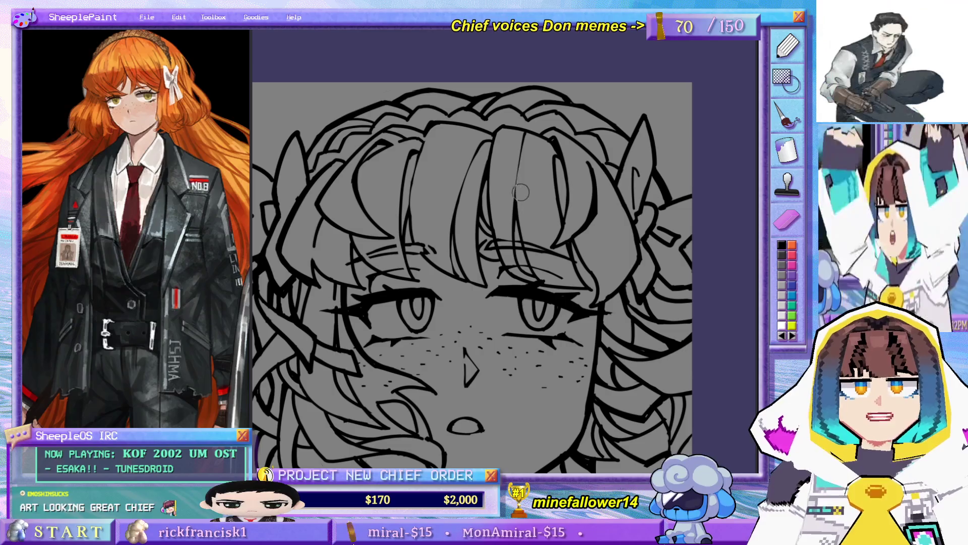
left_click_drag(471, 175, 486, 158)
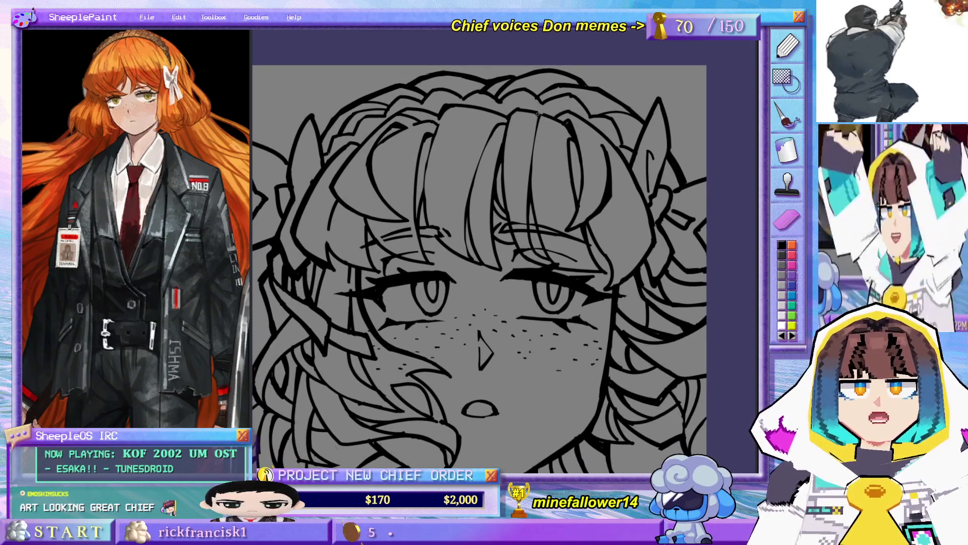
left_click_drag(525, 81, 551, 141)
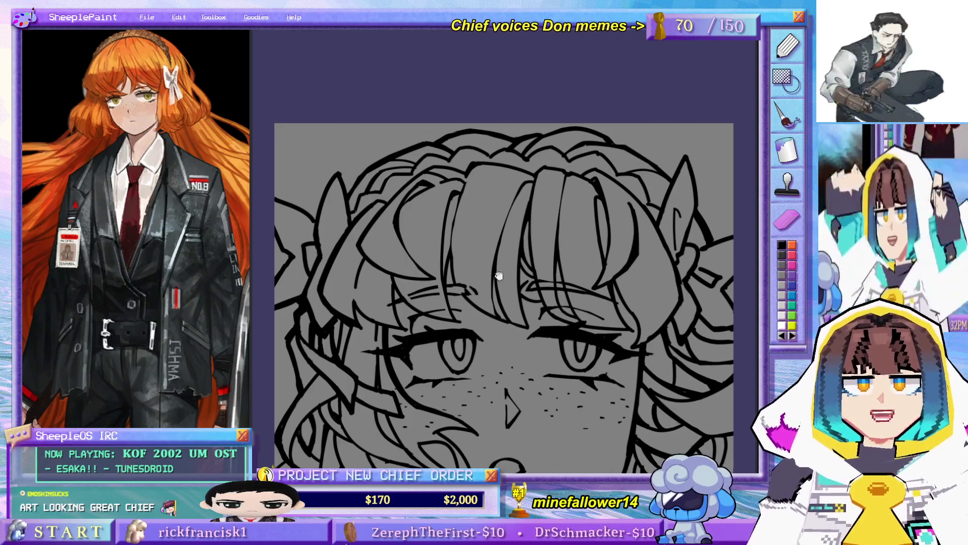
left_click_drag(432, 275, 442, 163)
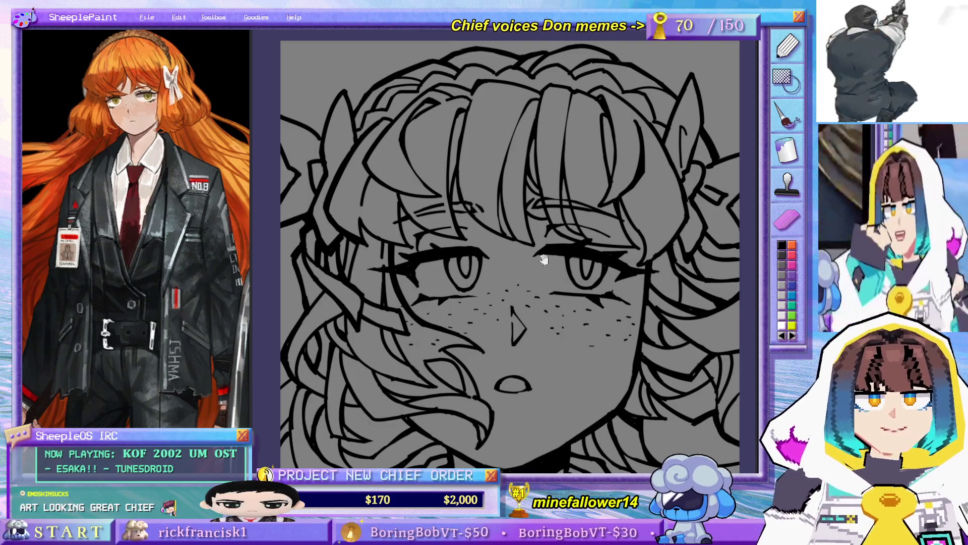
scroll(454, 233, "up", 2)
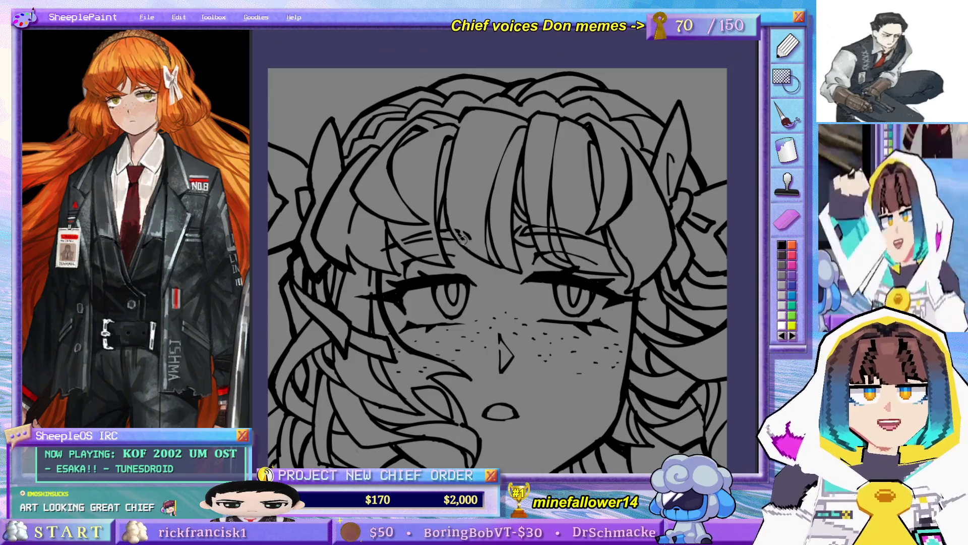
left_click_drag(542, 295, 497, 212)
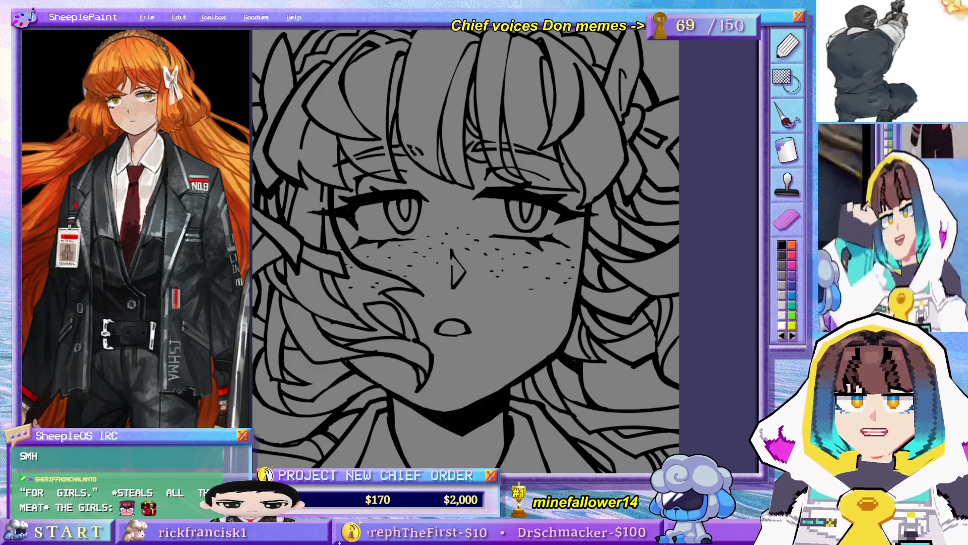
Step: Flip between SheeplePaint and the King of Fighters reference image search while inking
key("alt+Tab")
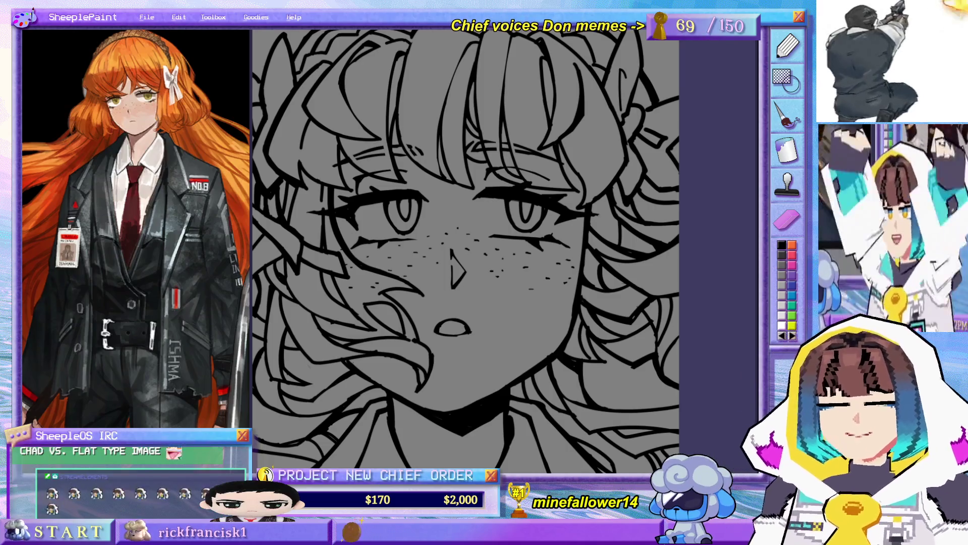
key("alt+Tab")
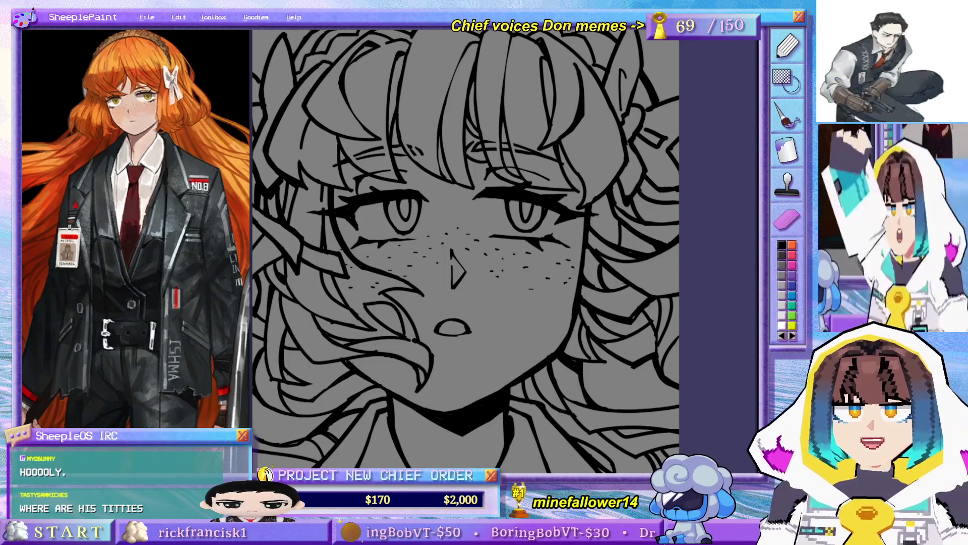
key("alt+Tab")
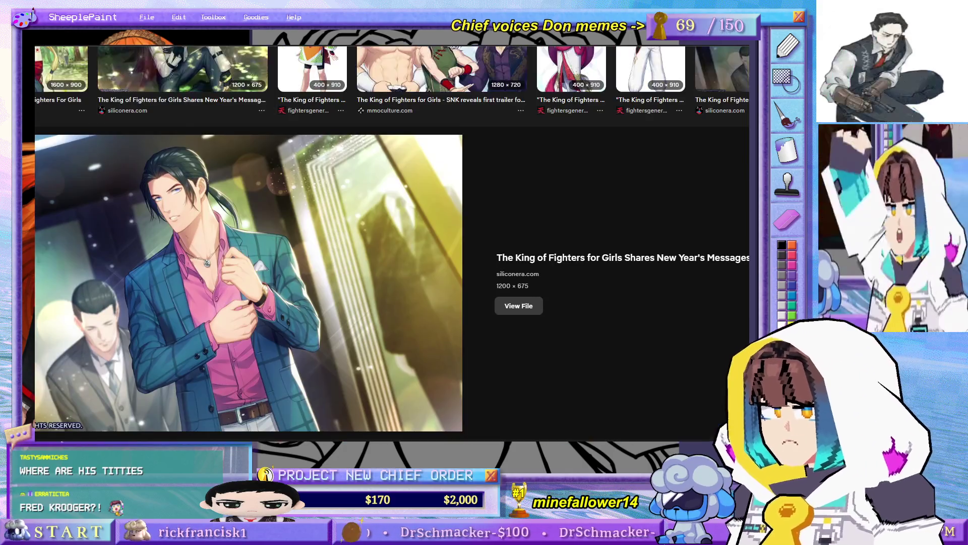
scroll(531, 209, "down", 1)
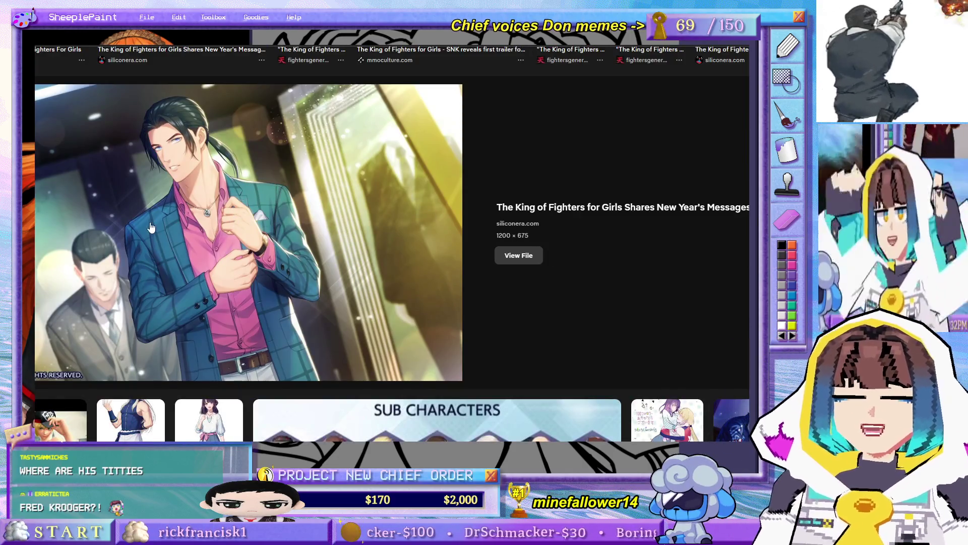
scroll(584, 169, "up", 1)
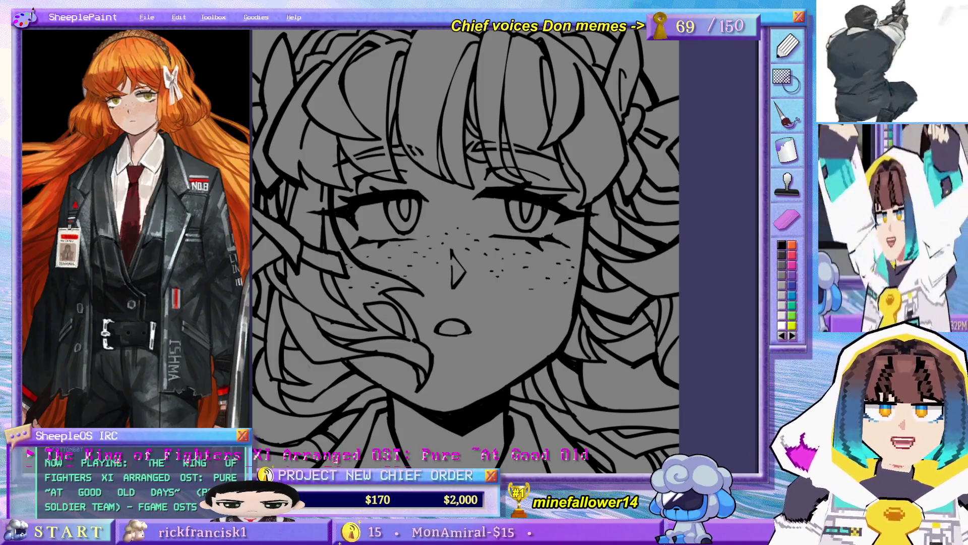
Step: Zoom out and re-frame the girl's face, hair and collar in the window
key("ctrl+minus")
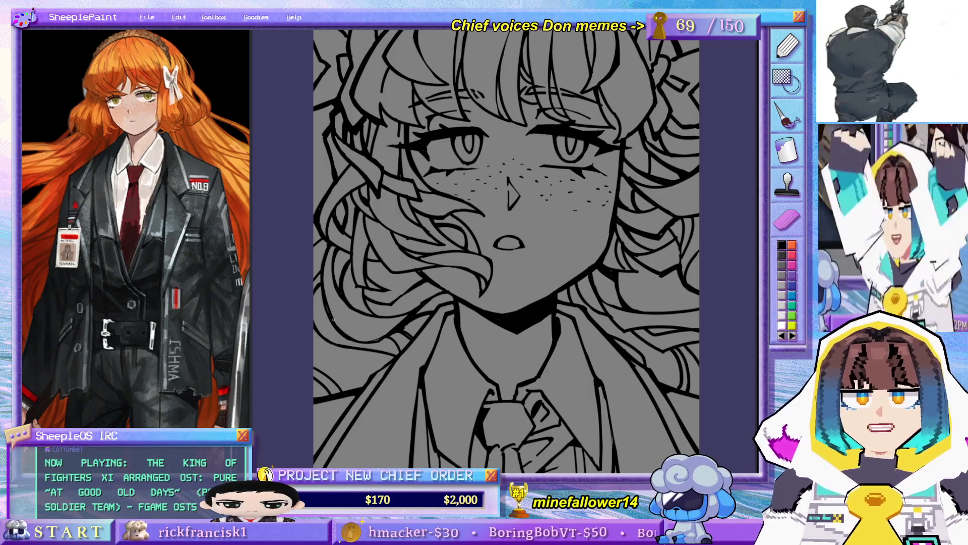
left_click_drag(351, 260, 350, 210)
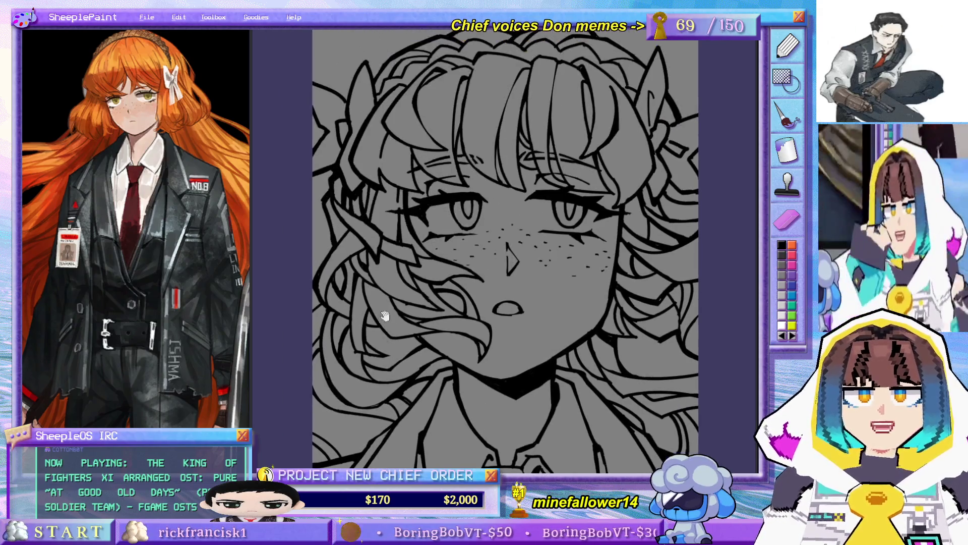
mouse_move(587, 278)
left_mouse_down()
mouse_move(539, 264)
mouse_move(574, 248)
left_mouse_up()
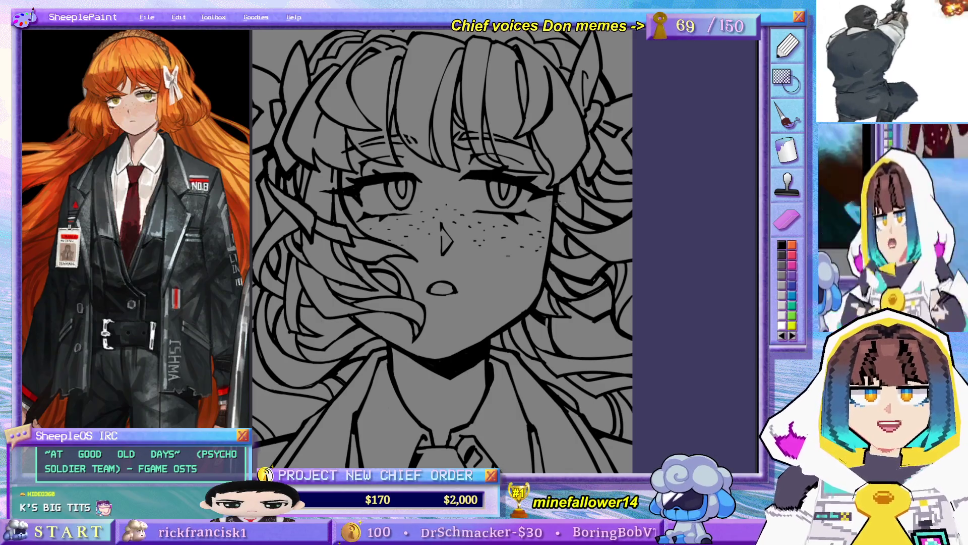
Step: Re-frame the face and add one short black stroke to the hair
left_click_drag(553, 207, 604, 200)
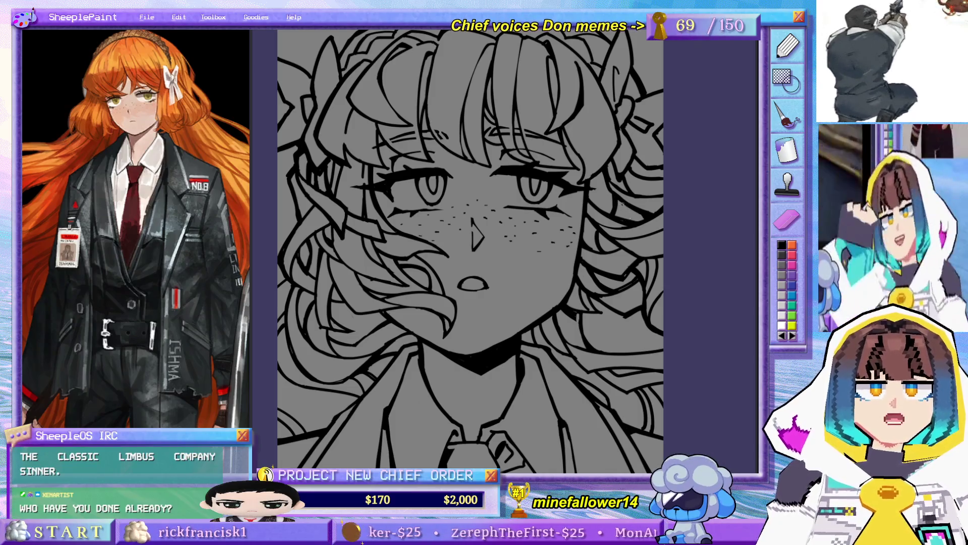
left_click_drag(607, 181, 599, 211)
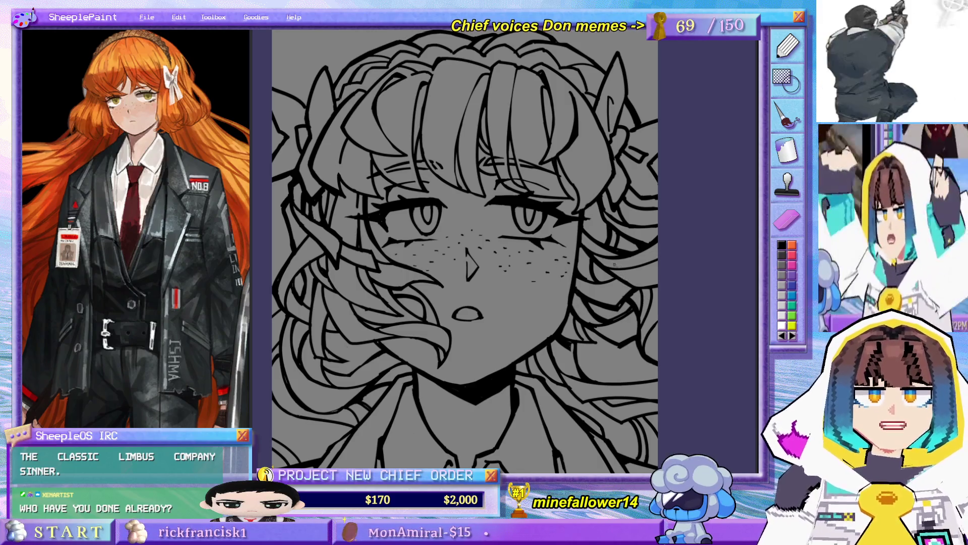
scroll(616, 293, "down", 2)
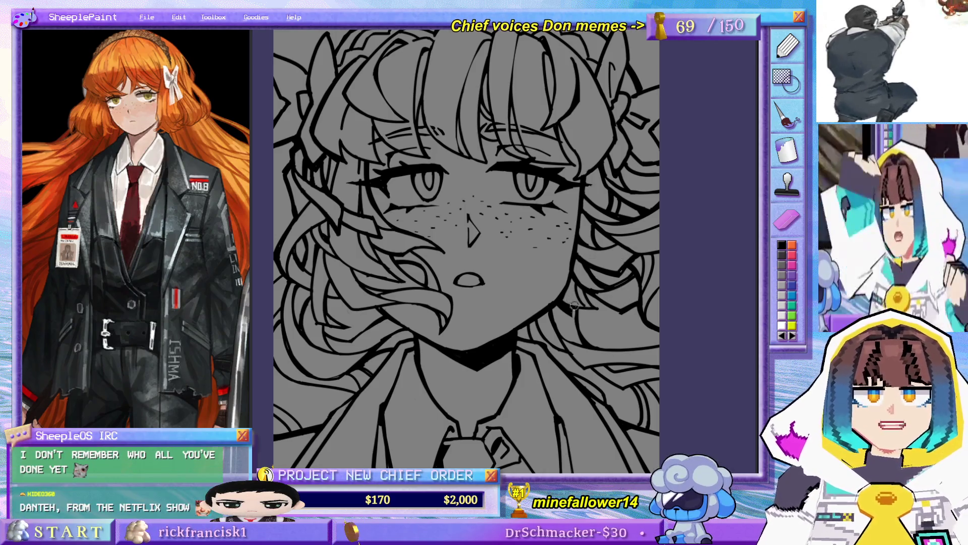
mouse_move(575, 304)
left_mouse_down()
mouse_move(577, 240)
mouse_move(571, 347)
mouse_move(537, 292)
left_mouse_up()
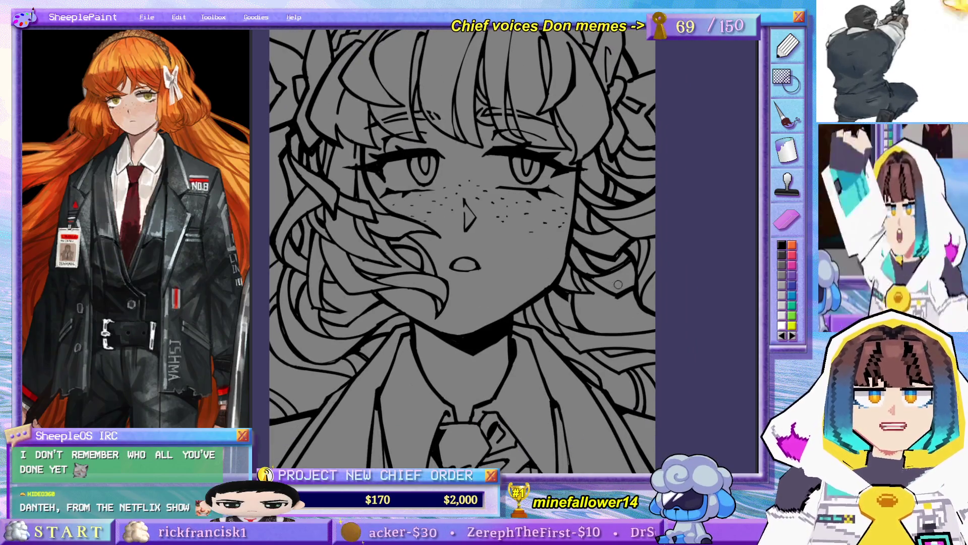
scroll(662, 280, "up", 2)
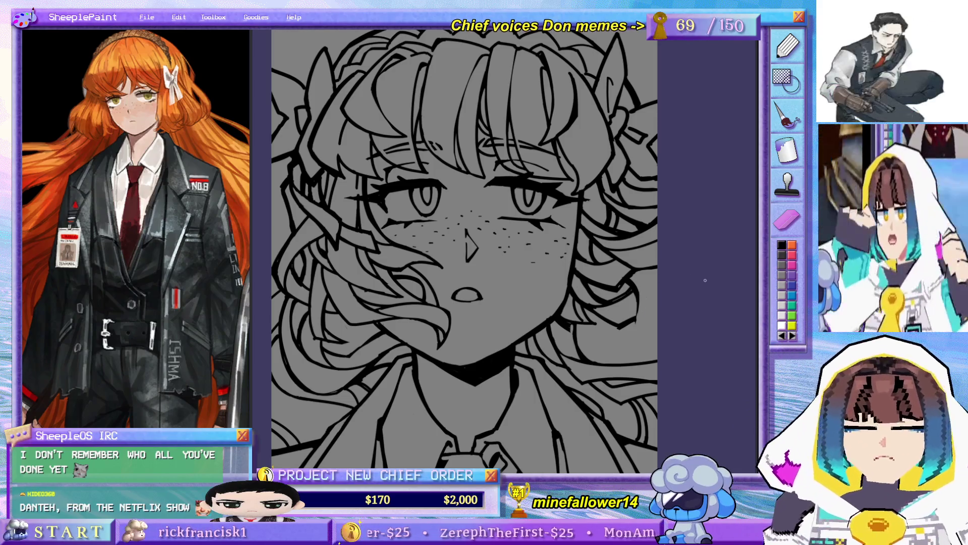
left_click_drag(640, 297, 628, 337)
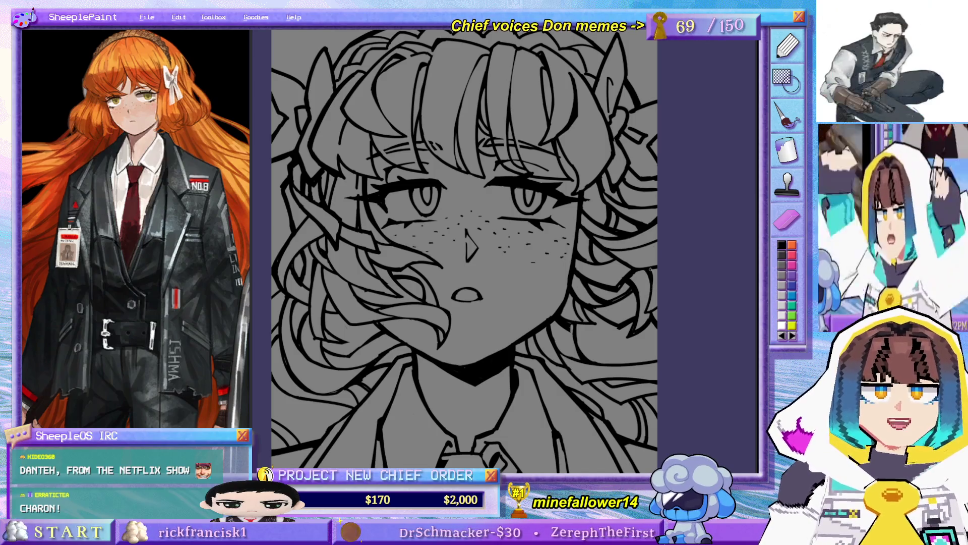
left_click_drag(666, 301, 694, 263)
scroll(687, 303, "down", 3)
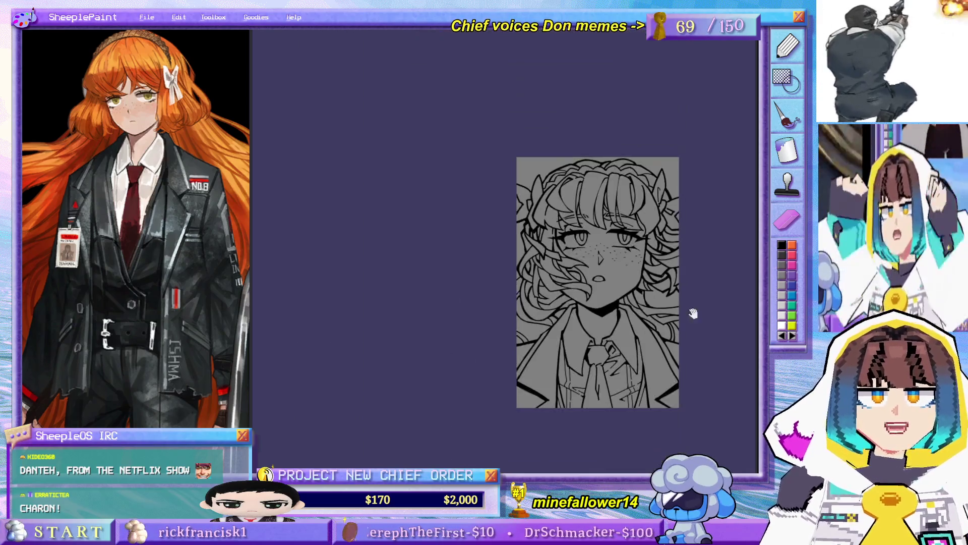
scroll(647, 310, "up", 3)
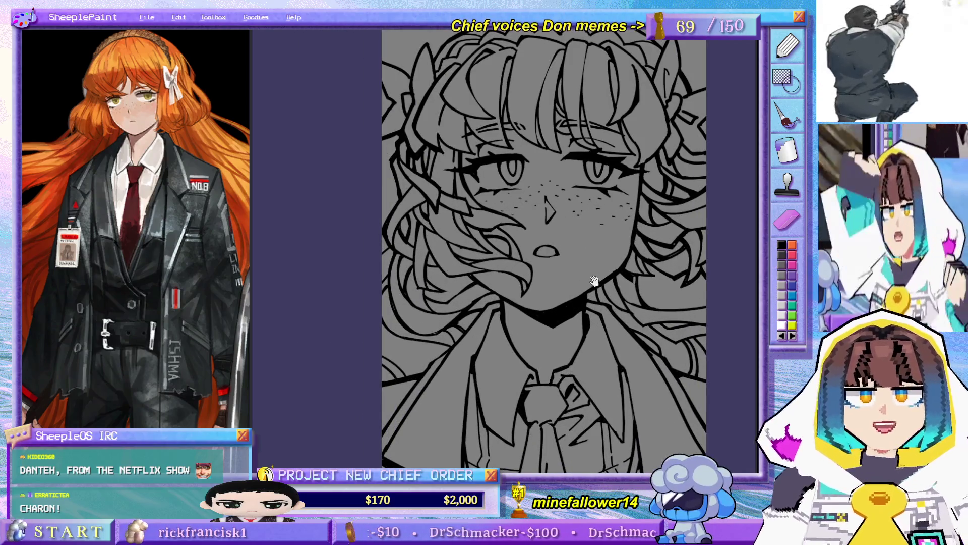
left_click_drag(595, 280, 581, 321)
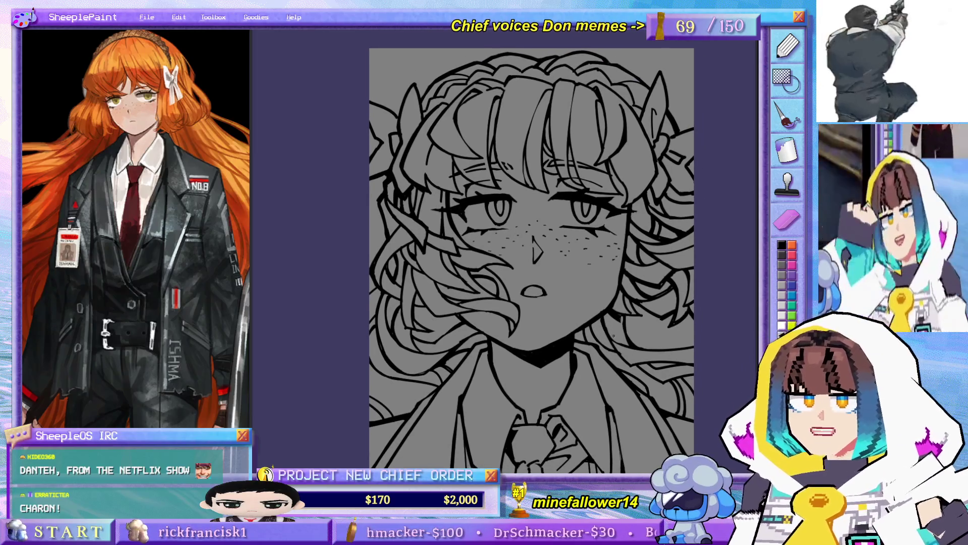
mouse_move(610, 325)
left_mouse_down()
mouse_move(634, 275)
mouse_move(613, 345)
mouse_move(608, 213)
left_mouse_up()
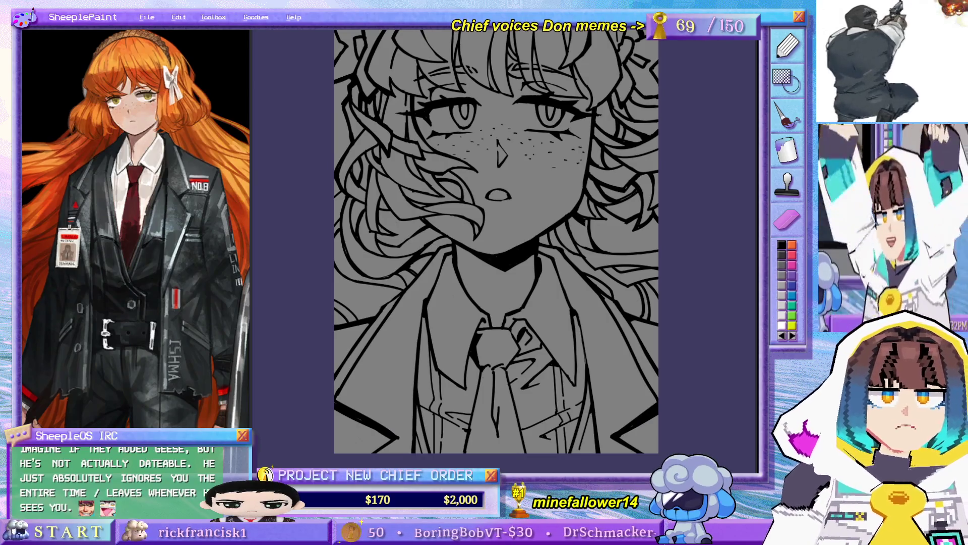
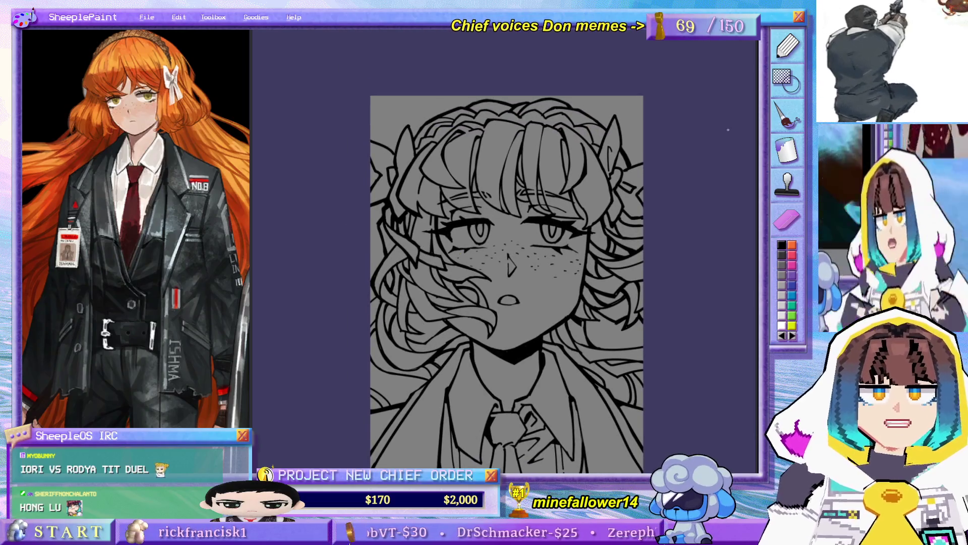
scroll(457, 338, "up", 5)
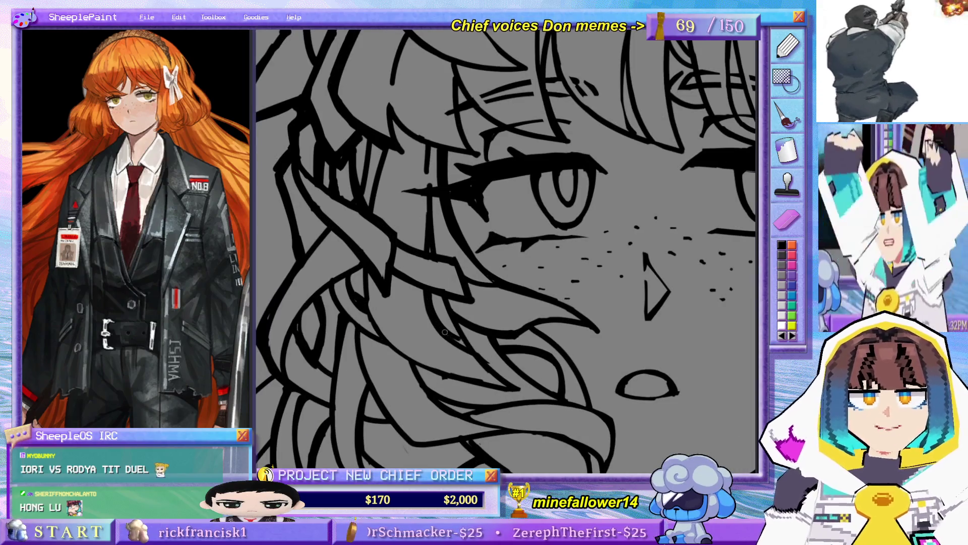
scroll(448, 302, "down", 2)
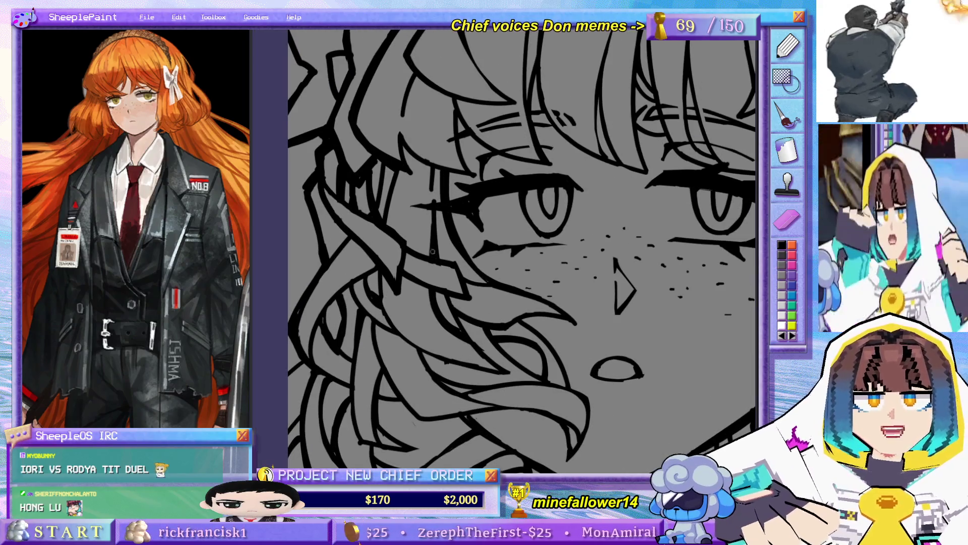
scroll(439, 250, "down", 2)
scroll(427, 196, "down", 2)
scroll(446, 228, "up", 2)
scroll(469, 258, "up", 1)
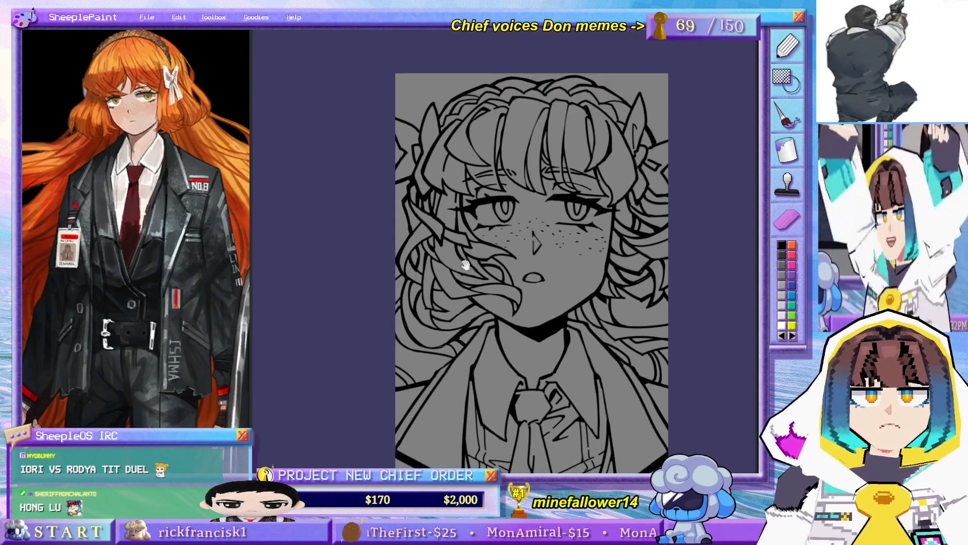
scroll(490, 288, "up", 3)
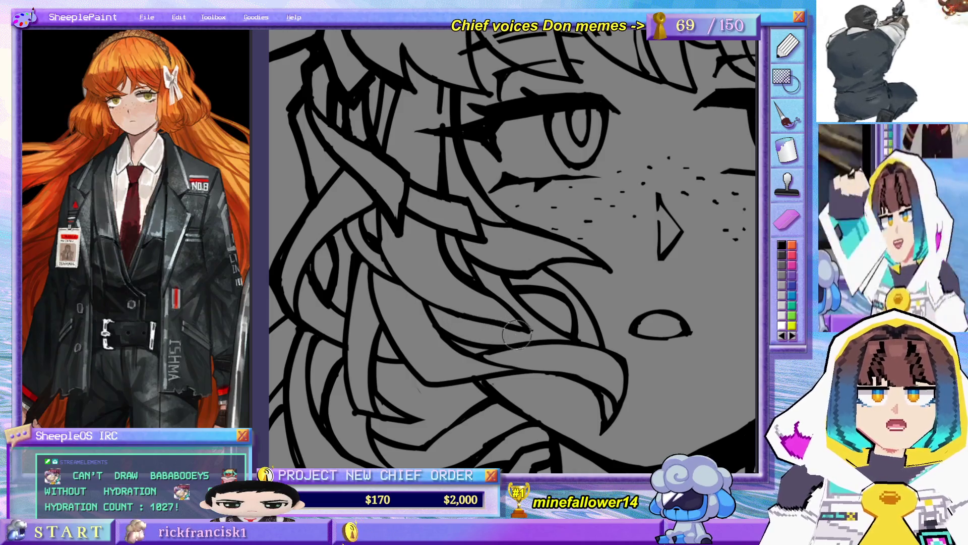
Step: Fit the girl's drawing in the window and zoom in and out to inspect the face and hair
key("ctrl+0")
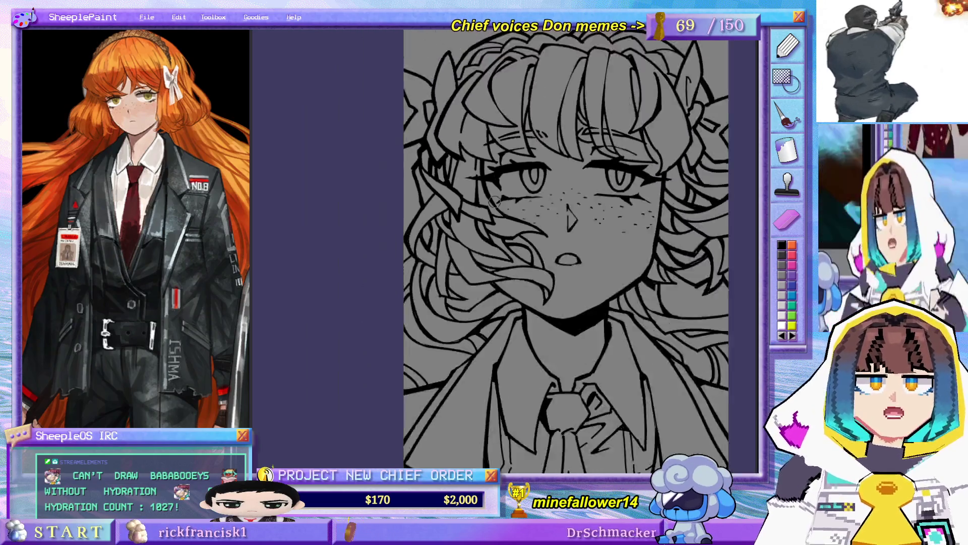
scroll(500, 190, "up", 2)
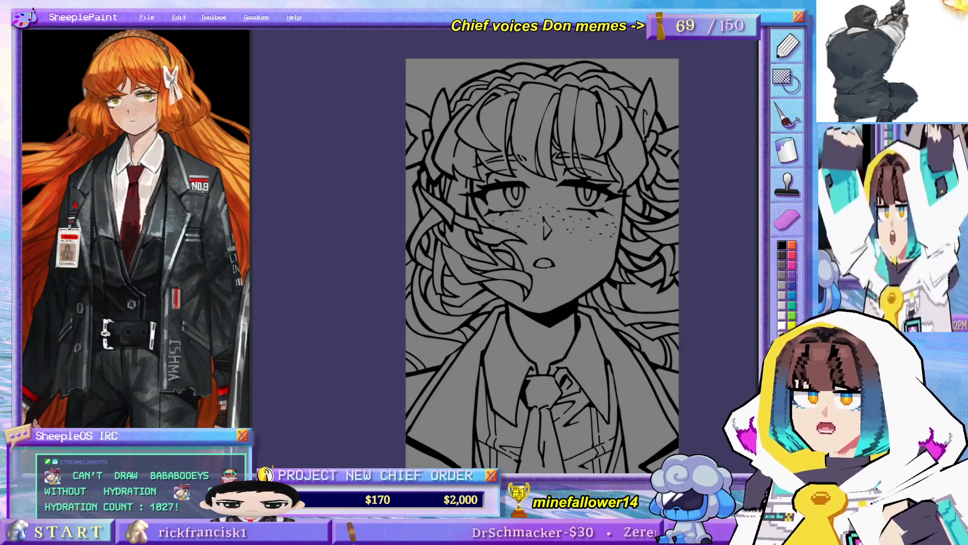
scroll(477, 290, "up", 1)
scroll(477, 290, "up", 1)
scroll(476, 288, "up", 1)
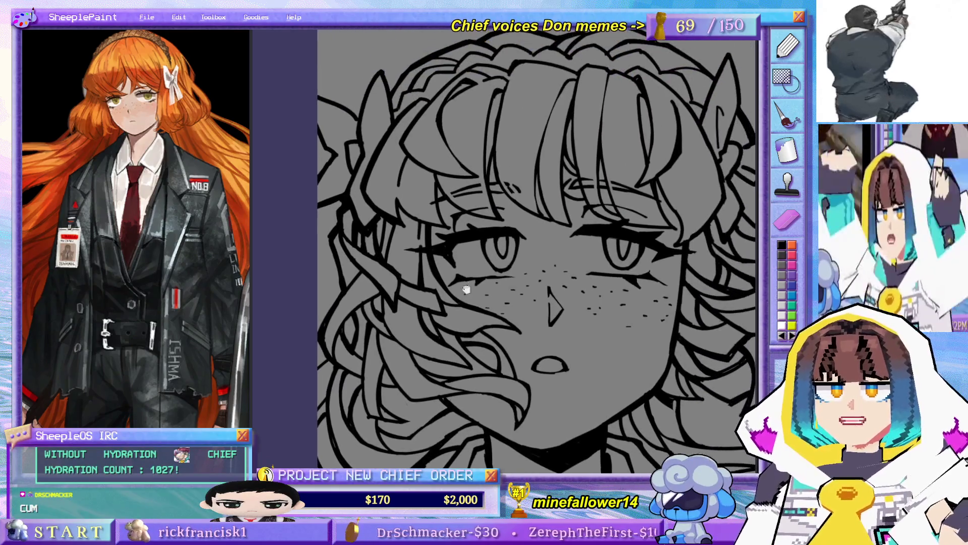
scroll(476, 285, "up", 1)
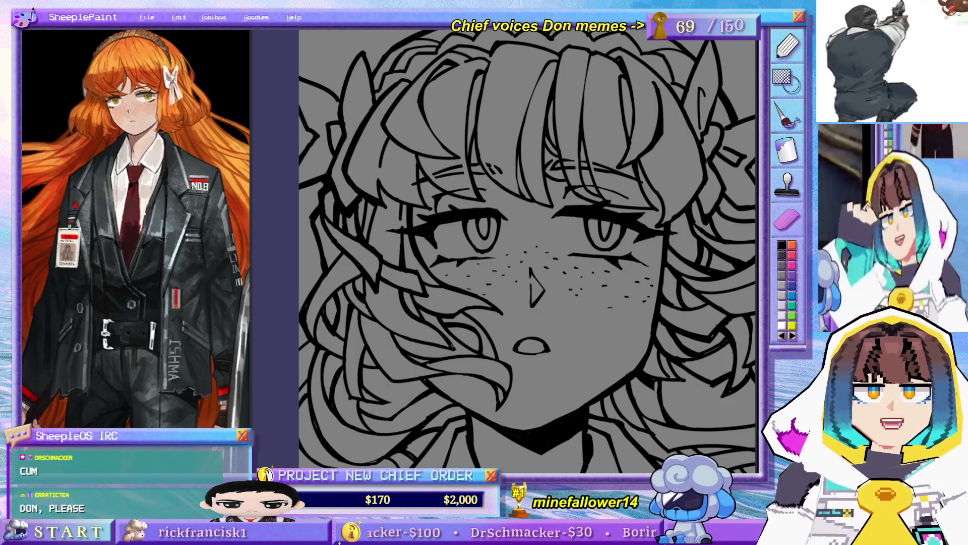
scroll(454, 351, "down", 3)
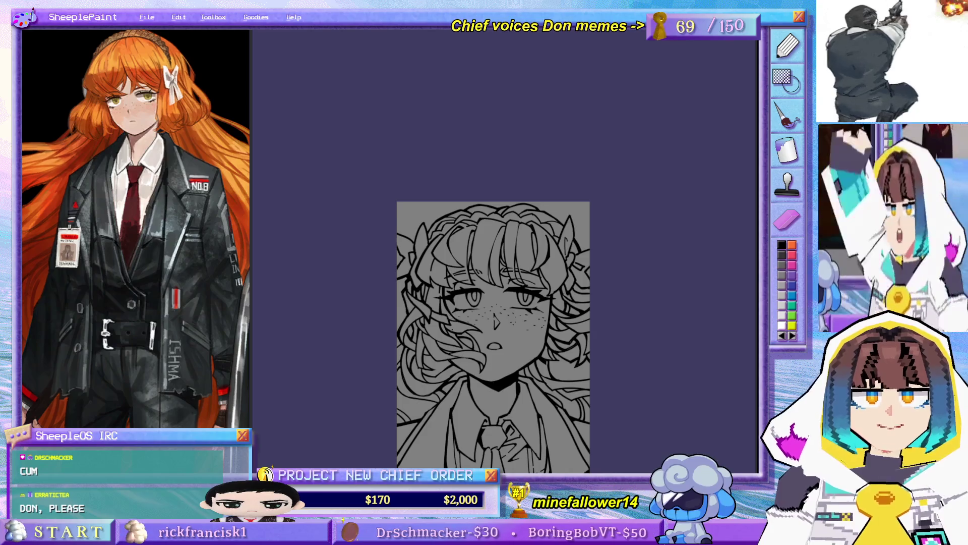
scroll(437, 330, "up", 2)
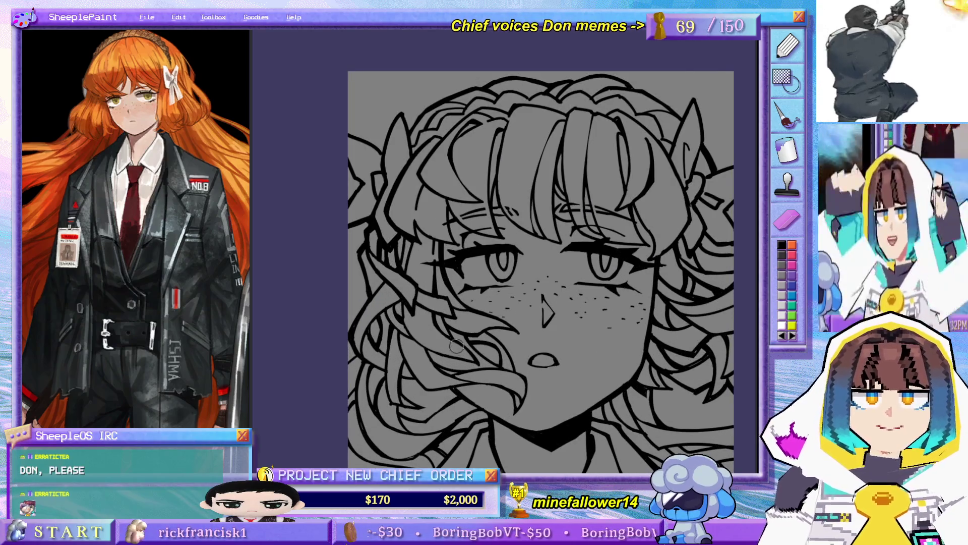
scroll(451, 343, "up", 2)
scroll(437, 235, "down", 2)
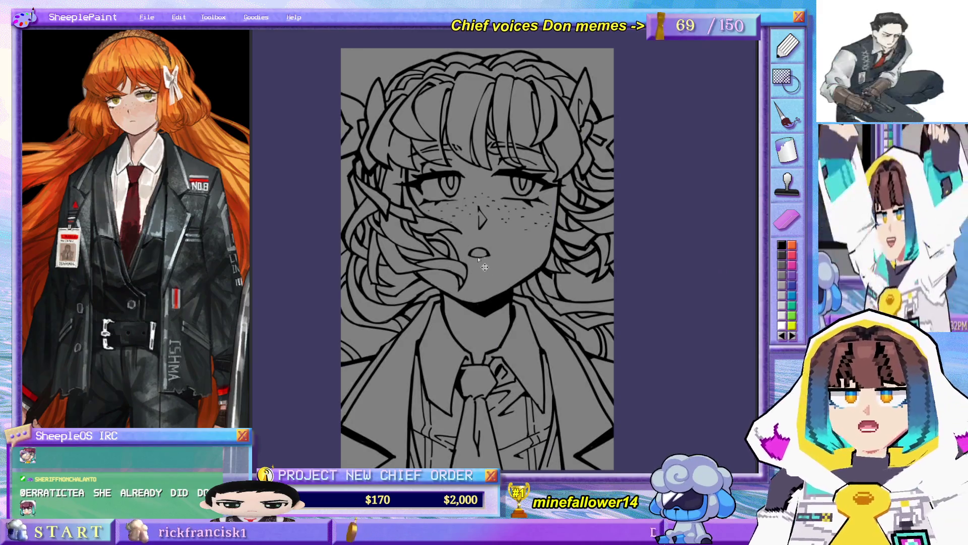
key("ctrl+plus")
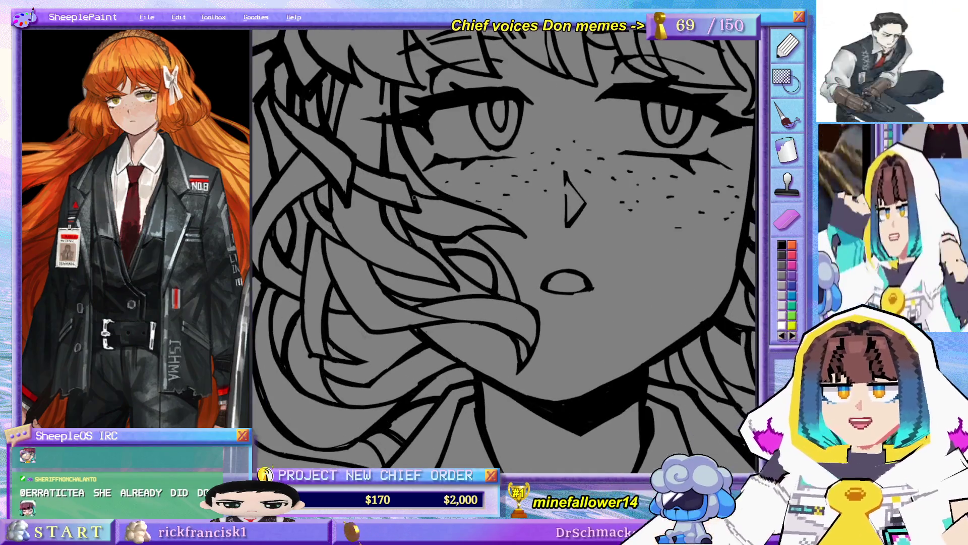
key("ctrl+minus")
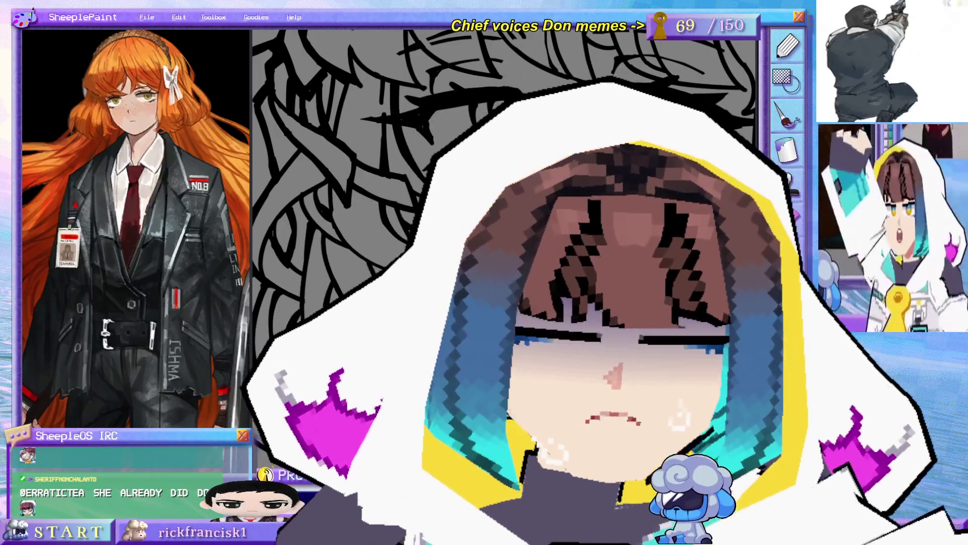
key("ctrl+plus")
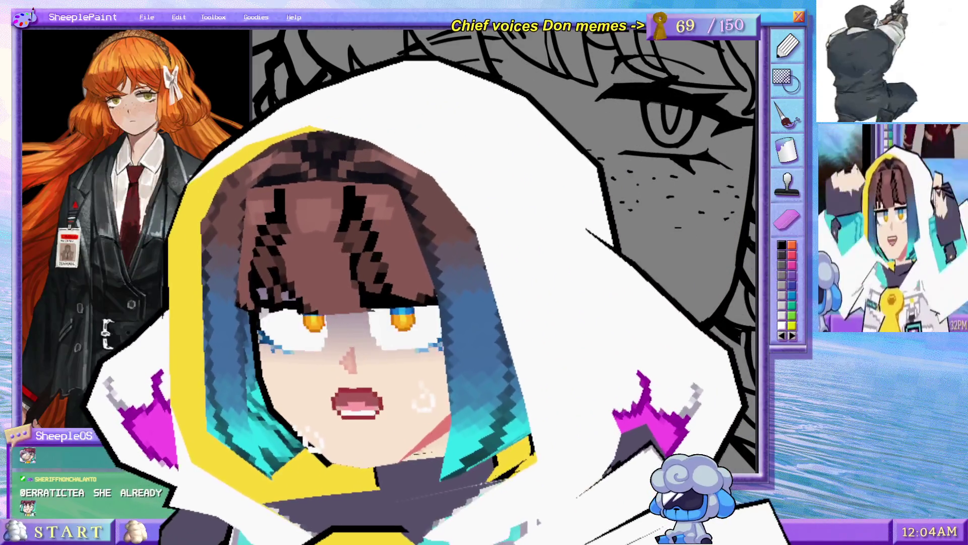
key("ctrl+minus")
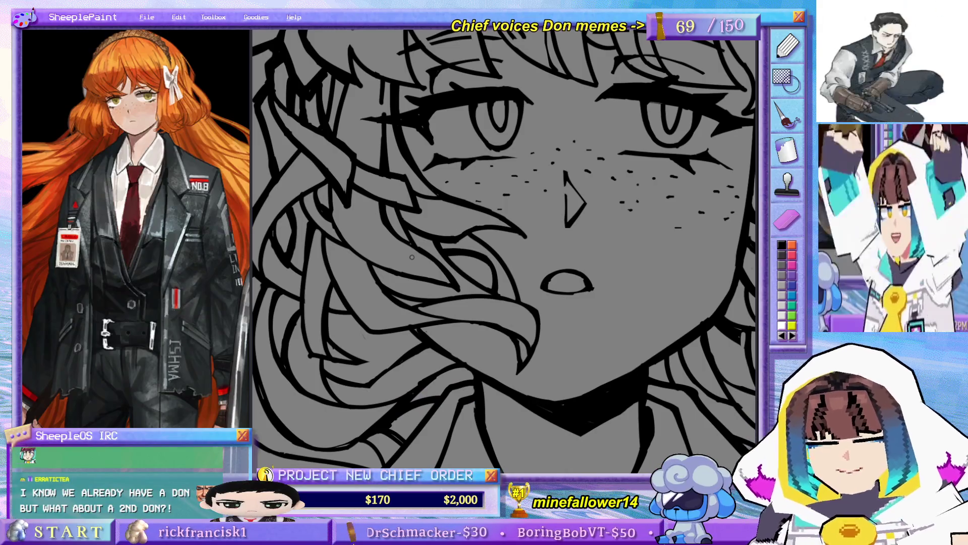
Step: Pan the drawing back into view and slightly enlarge the reference image panel
left_click_drag(504, 212, 514, 312)
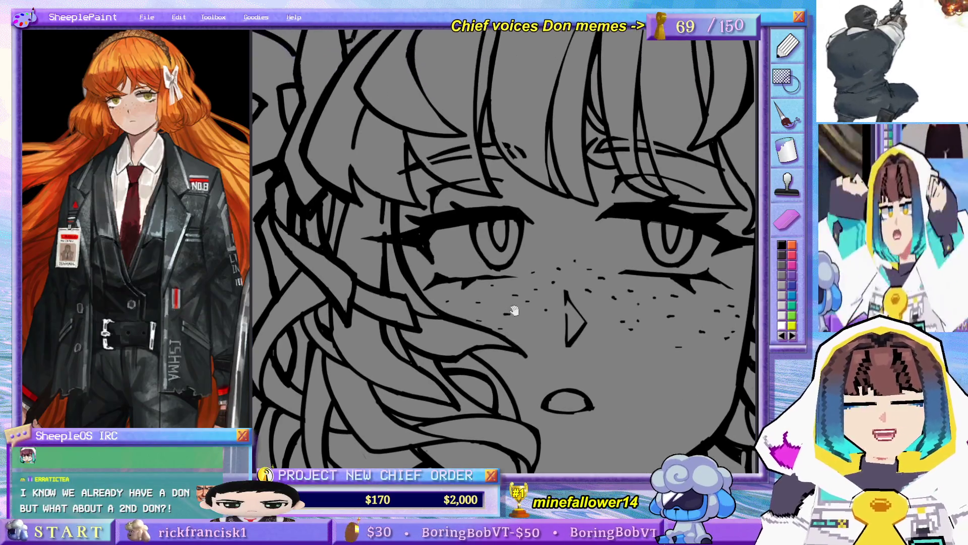
scroll(514, 313, "down", 5)
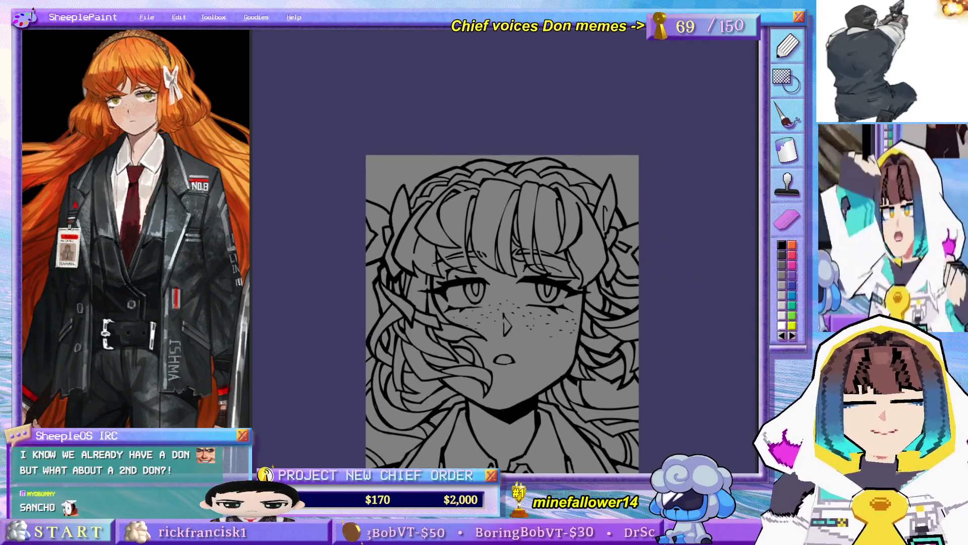
scroll(408, 341, "up", 5)
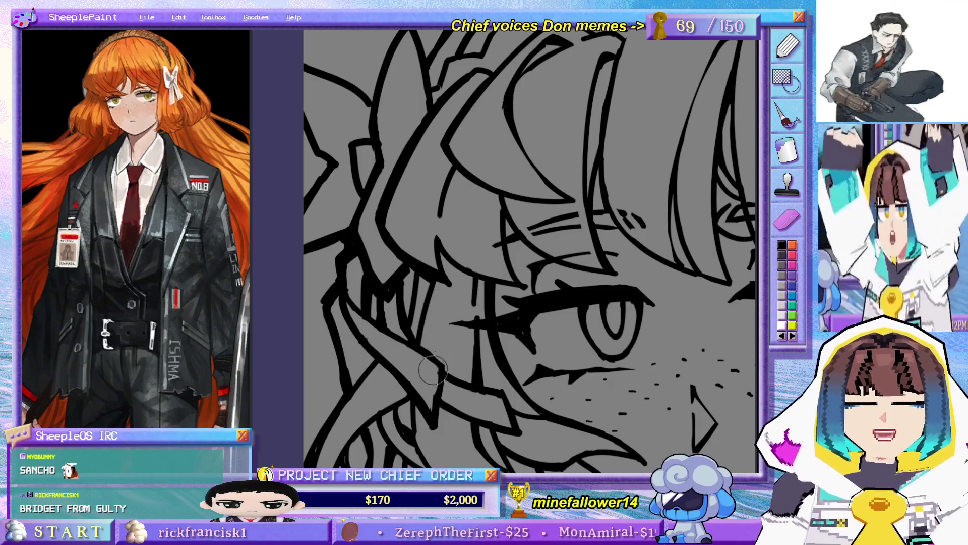
scroll(393, 312, "down", 5)
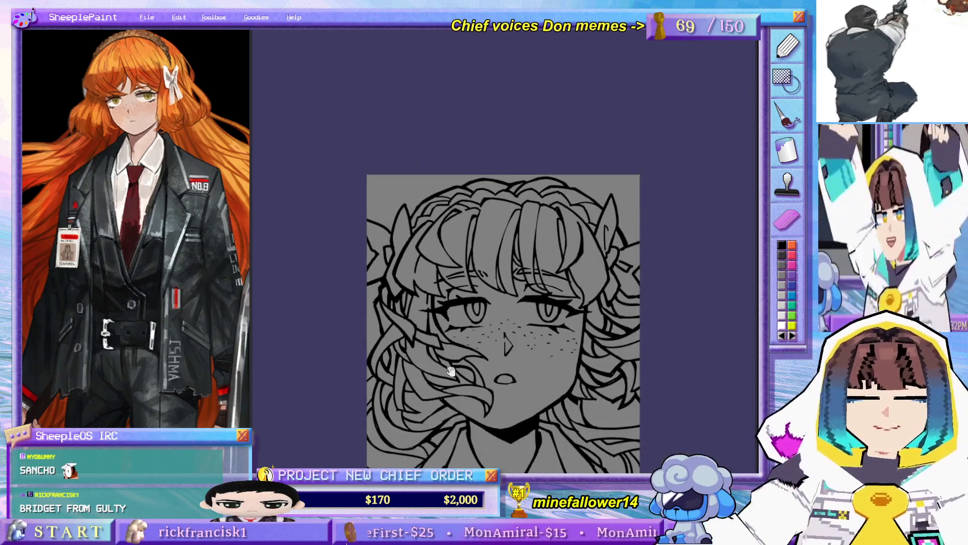
left_click_drag(475, 359, 461, 222)
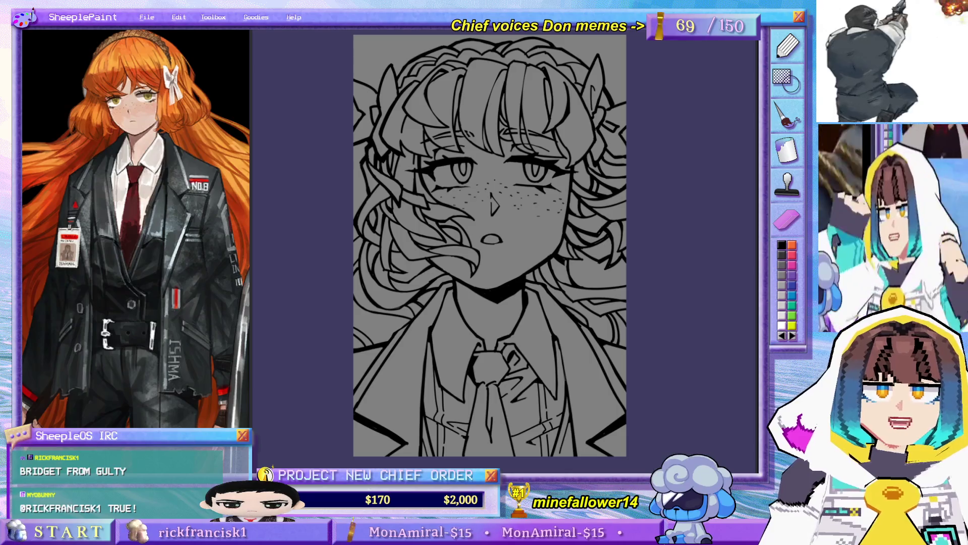
scroll(637, 257, "right", 2)
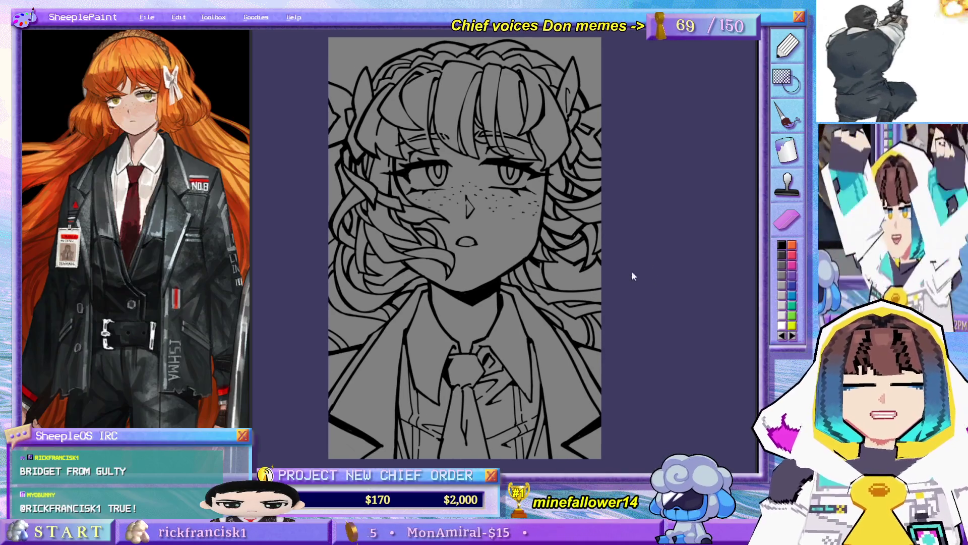
scroll(686, 280, "up", 2)
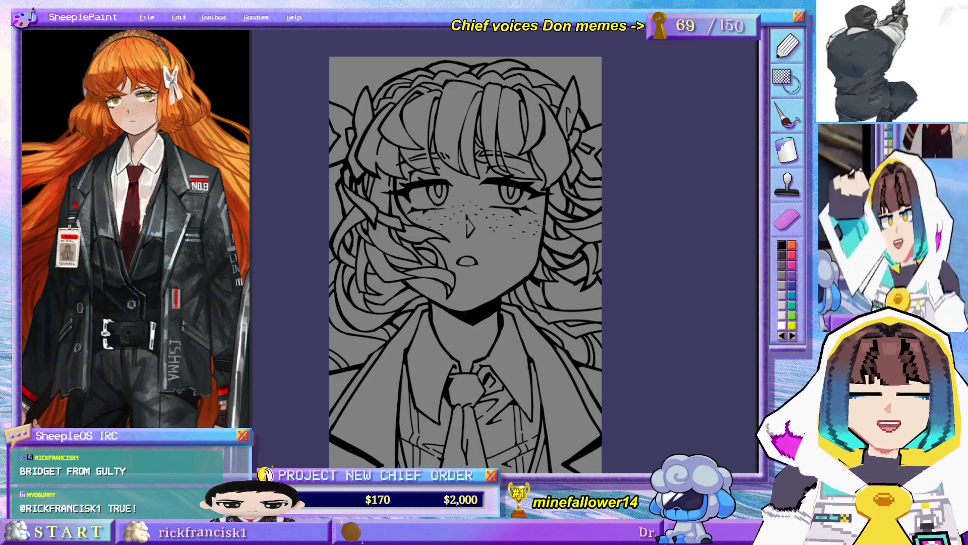
left_click_drag(622, 283, 631, 277)
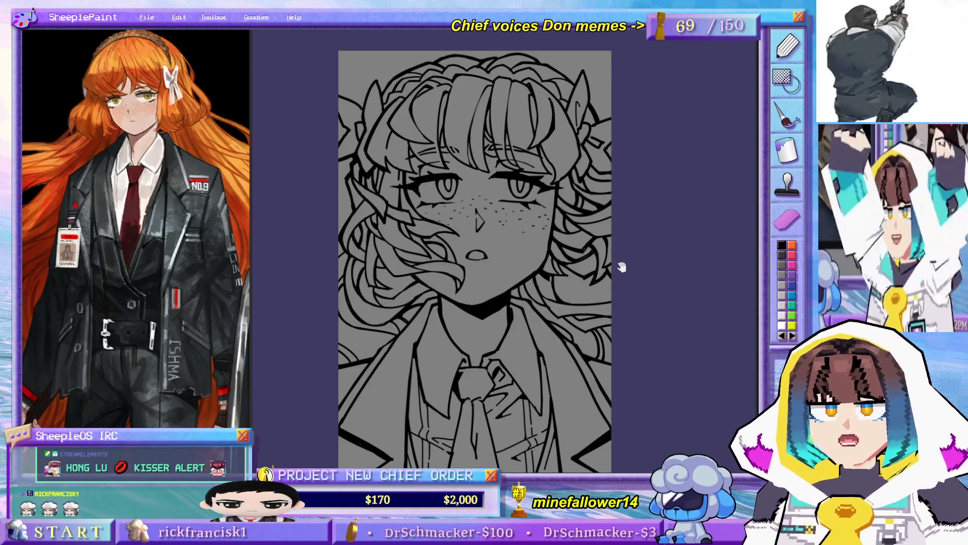
left_click_drag(622, 268, 618, 263)
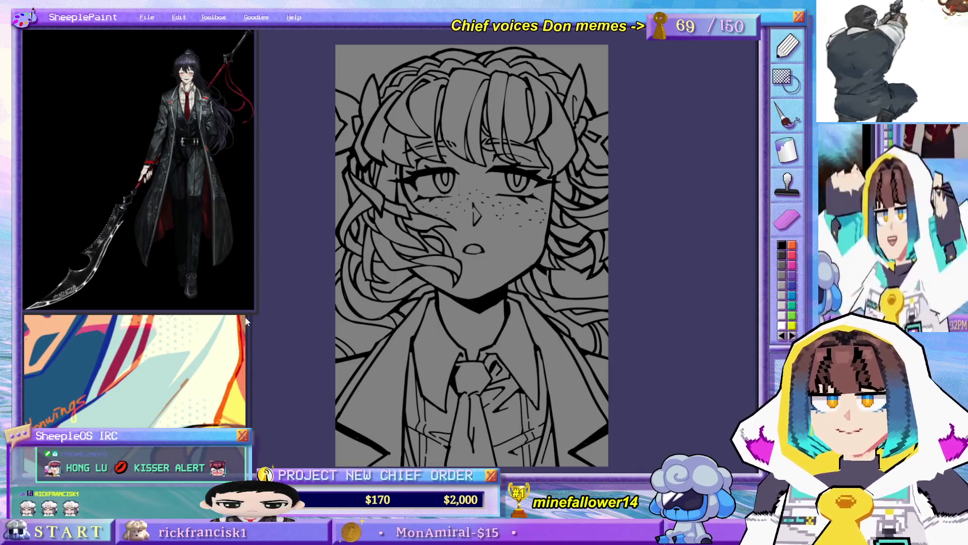
left_click_drag(255, 306, 258, 315)
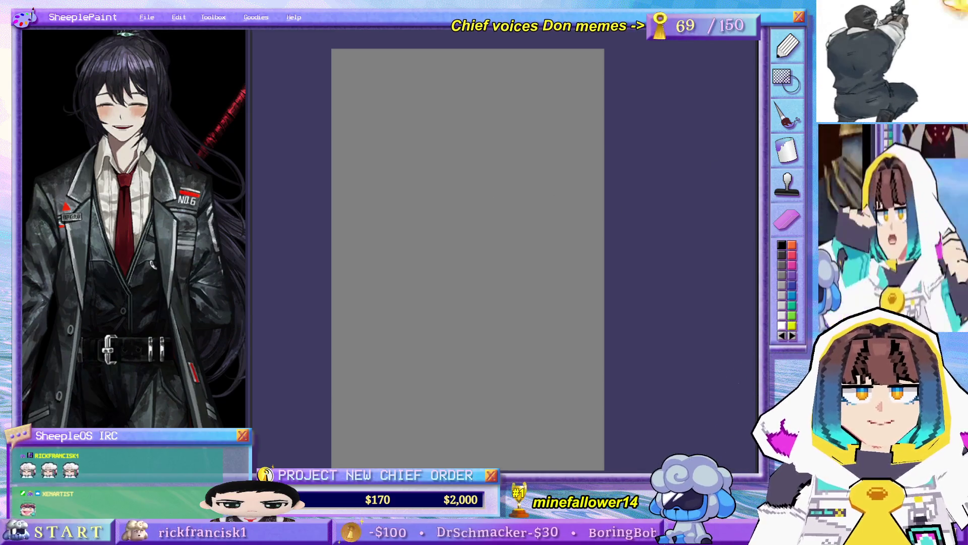
Step: Attempt long vertical and slanted guide strokes for the head, undoing each one
left_click_drag(482, 96, 472, 237)
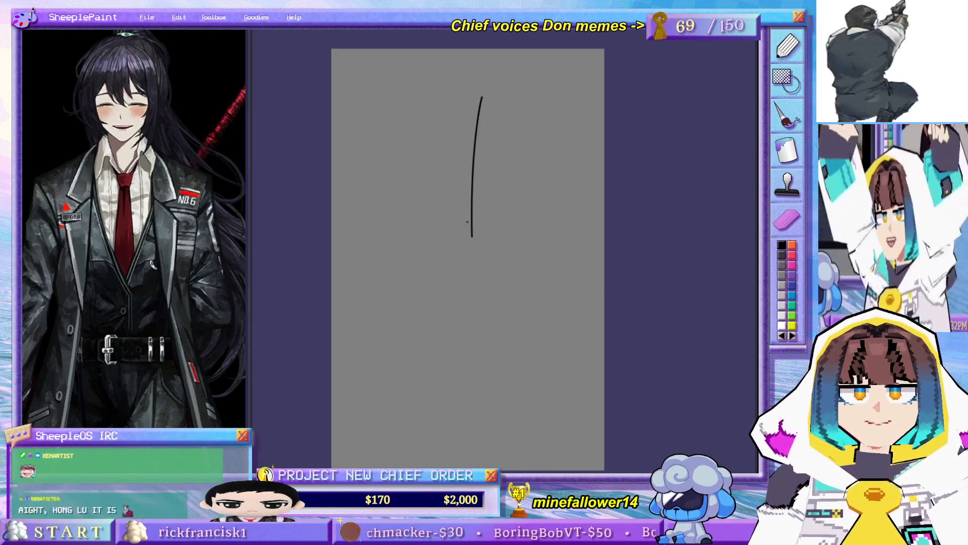
key("ctrl+z")
left_click_drag(438, 113, 476, 205)
key("ctrl+z")
left_click_drag(439, 114, 478, 221)
key("ctrl+z")
left_click_drag(416, 150, 460, 235)
key("ctrl+z")
left_click_drag(412, 146, 443, 212)
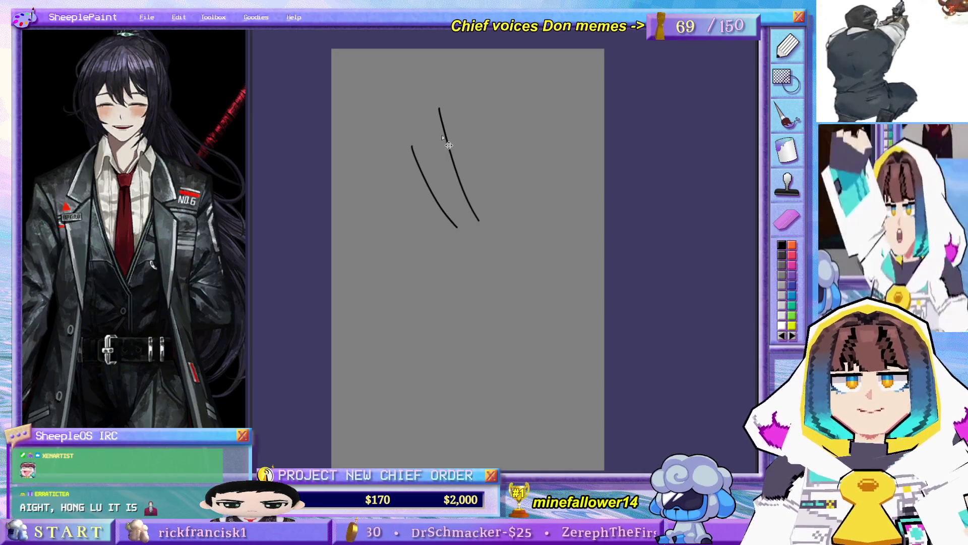
key("ctrl+z")
key("ctrl+z")
Step: Try short curved strokes near the top and a hook at the curve's bottom, undoing them
left_click_drag(435, 112, 448, 160)
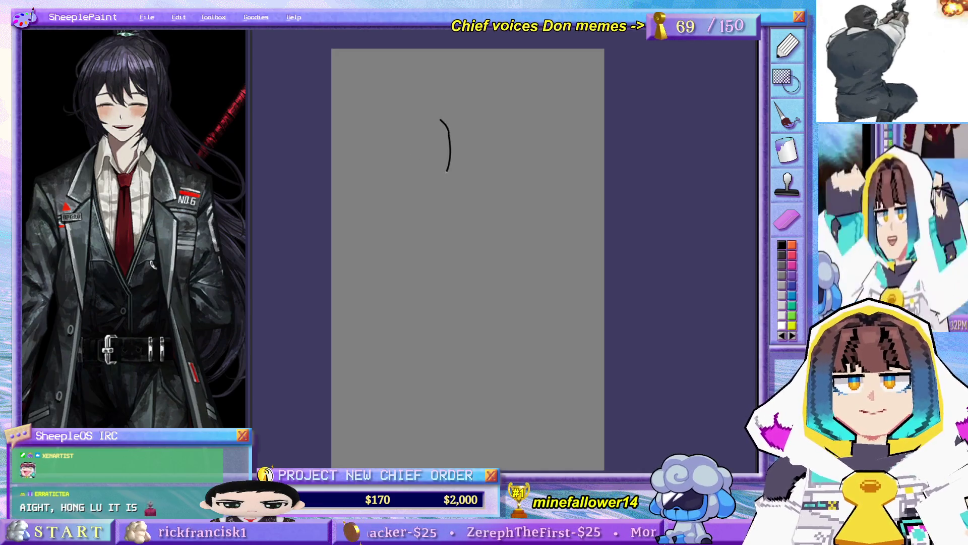
key("ctrl+z")
left_click_drag(439, 115, 449, 168)
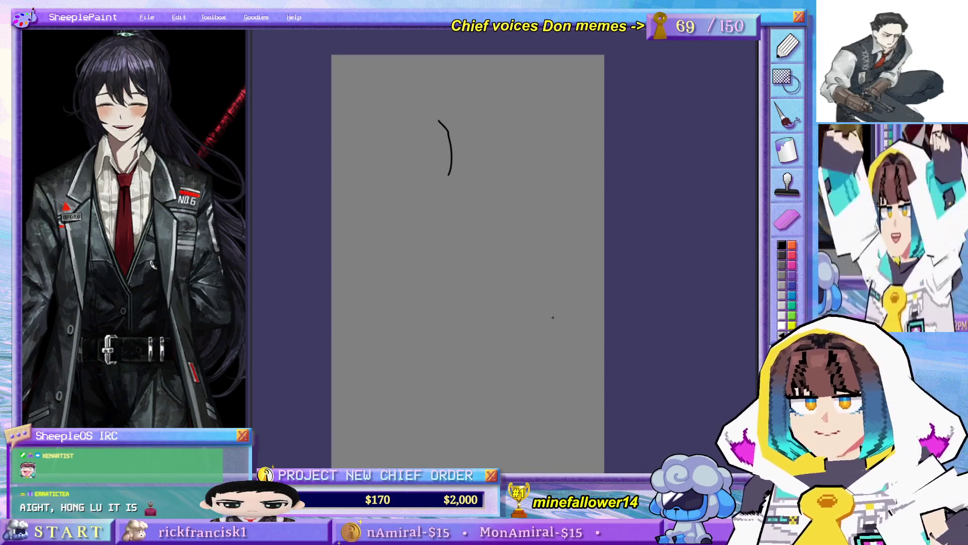
key("ctrl+z")
left_click_drag(415, 121, 433, 165)
key("ctrl+z")
left_click_drag(447, 128, 454, 140)
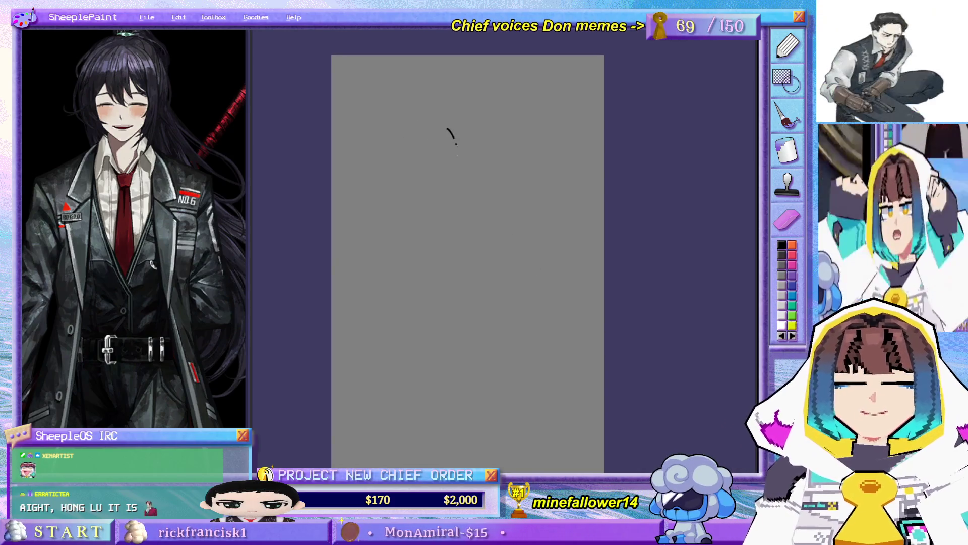
key("ctrl+z")
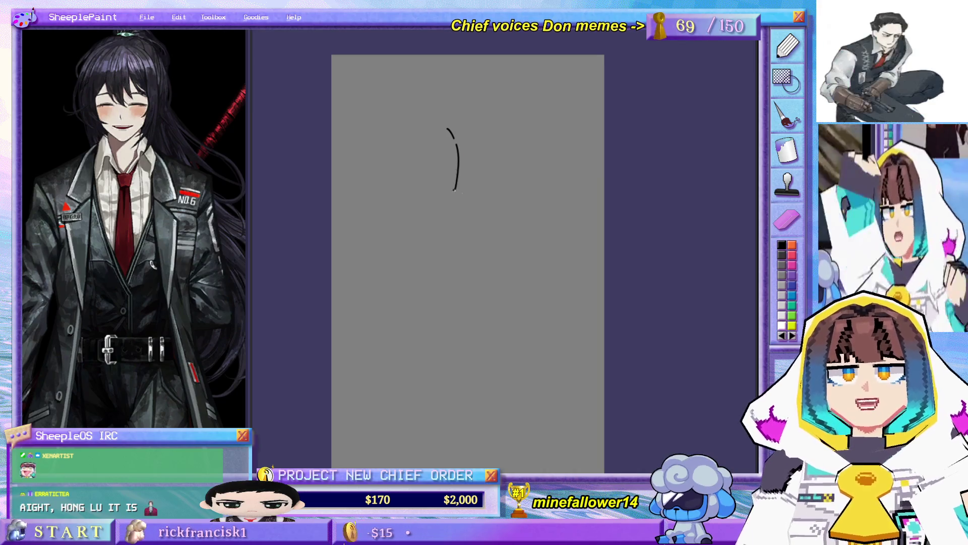
left_click_drag(456, 189, 476, 197)
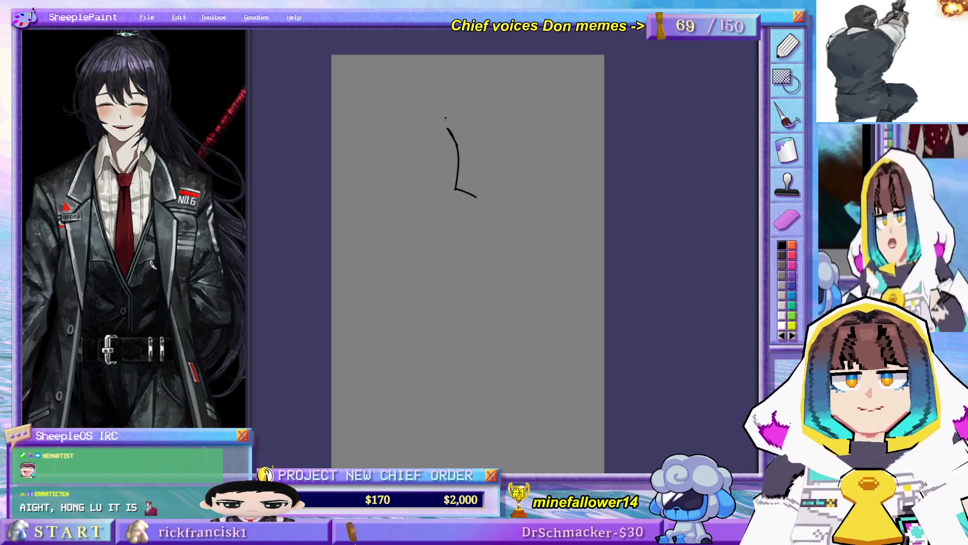
key("ctrl+z")
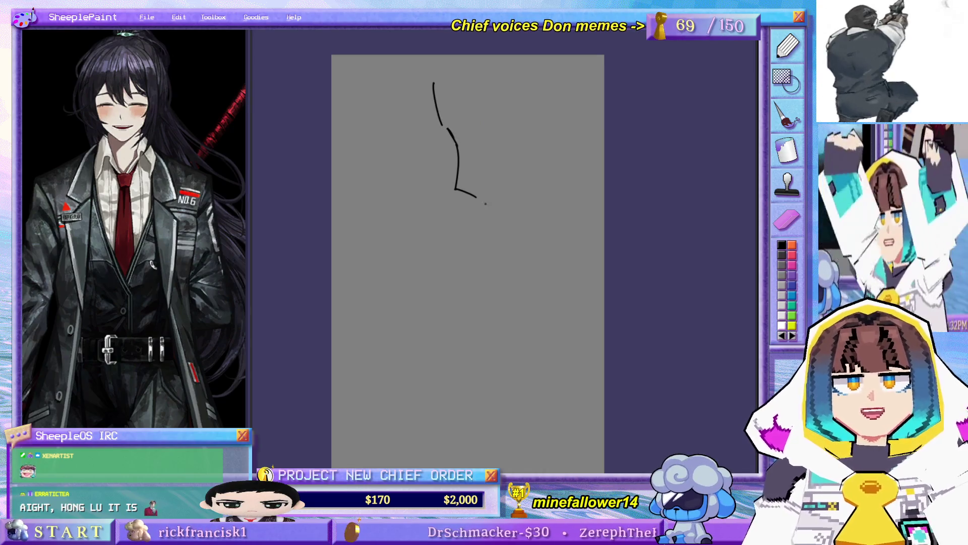
key("ctrl+z")
key("ctrl+z")
Step: Sketch the lower nose line, an upper-right arc and left-side lines, undoing misplaced strokes
left_click_drag(458, 160, 451, 192)
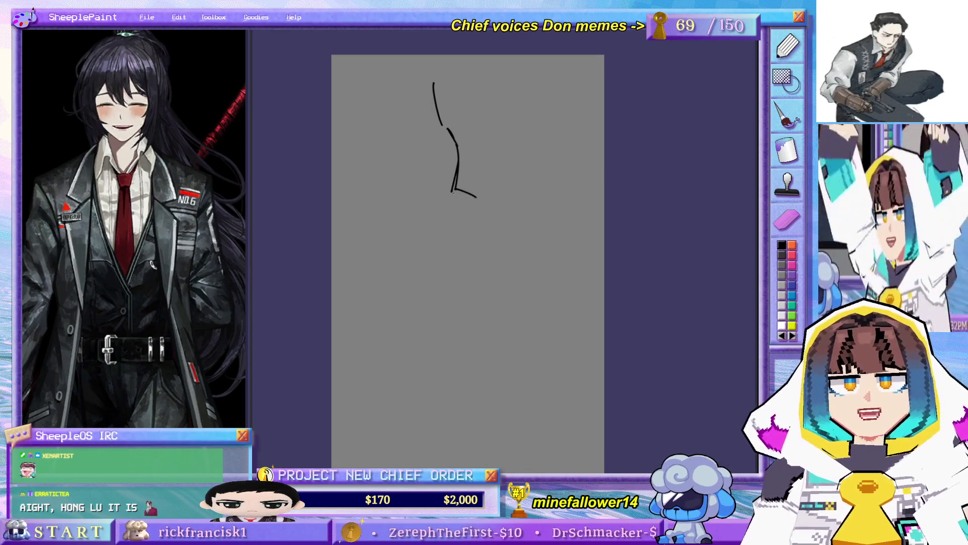
left_click_drag(451, 191, 475, 197)
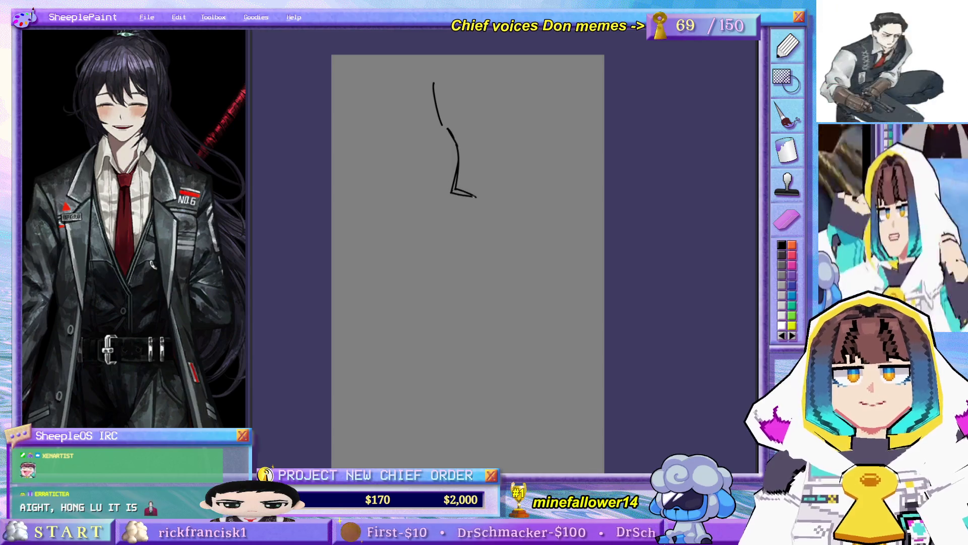
left_click_drag(436, 127, 411, 158)
key("ctrl+z")
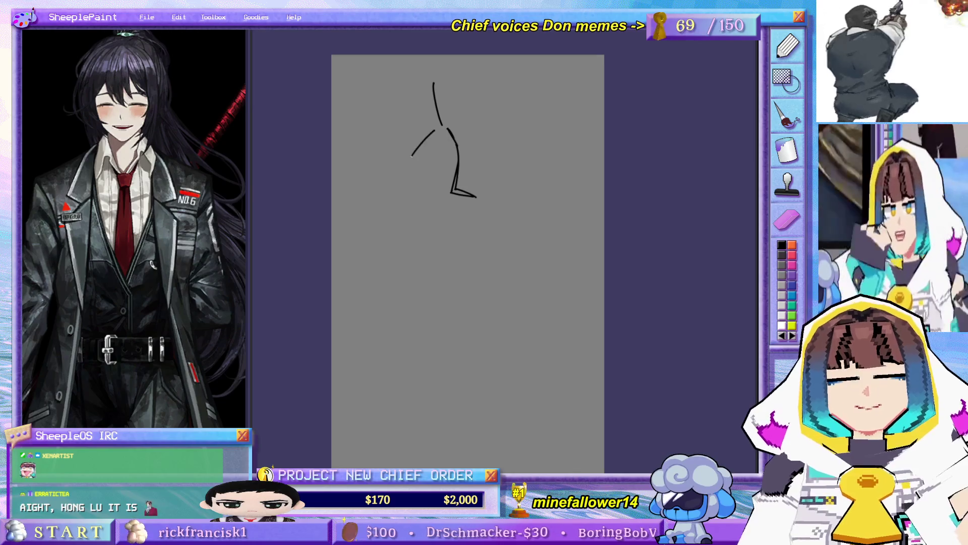
key("ctrl+z")
left_click_drag(458, 118, 499, 99)
left_click_drag(390, 118, 407, 155)
key("ctrl+z")
left_click_drag(395, 119, 406, 158)
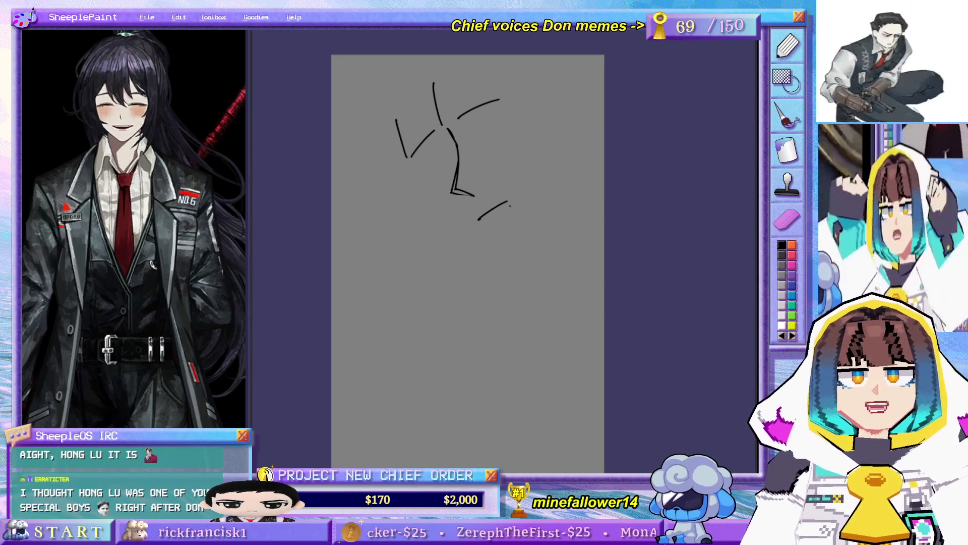
mouse_move(463, 218)
left_mouse_down()
mouse_move(494, 214)
mouse_move(485, 218)
left_mouse_up()
key("ctrl+z")
key("ctrl+z")
left_click_drag(516, 179, 498, 212)
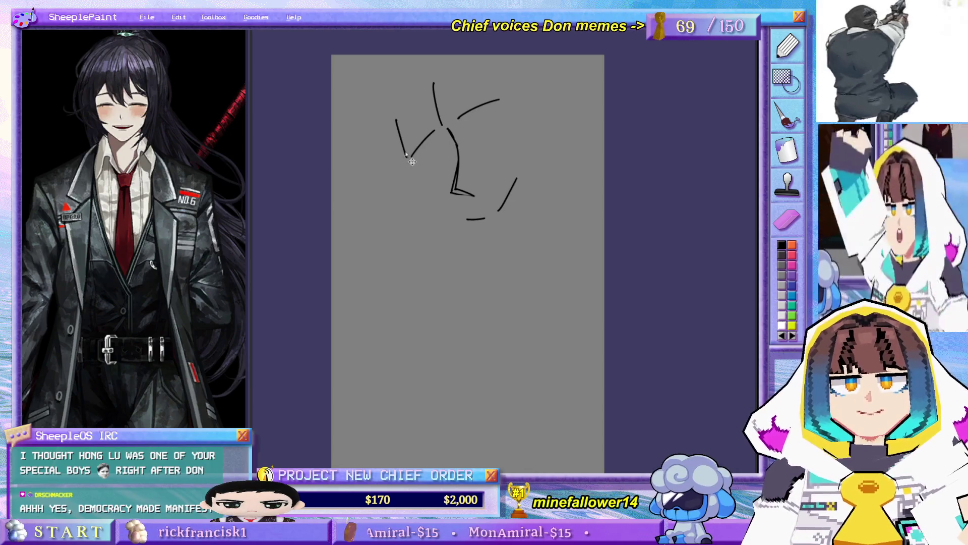
left_click_drag(391, 142, 460, 236)
key("ctrl+z")
Step: Clear the canvas and redraw the nose line, crown arc, left face curve and jaw toward the chin
key("Delete")
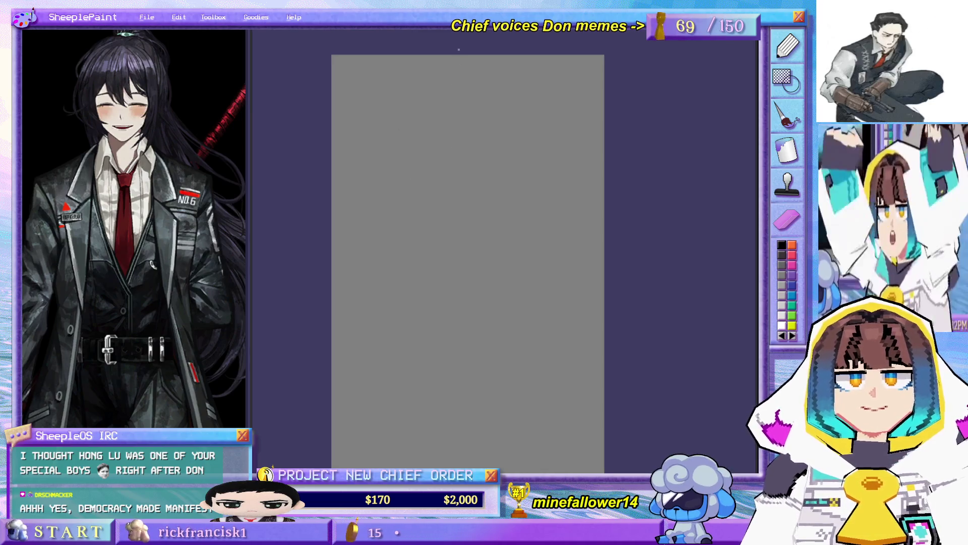
left_click_drag(437, 142, 457, 191)
left_click_drag(412, 164, 476, 130)
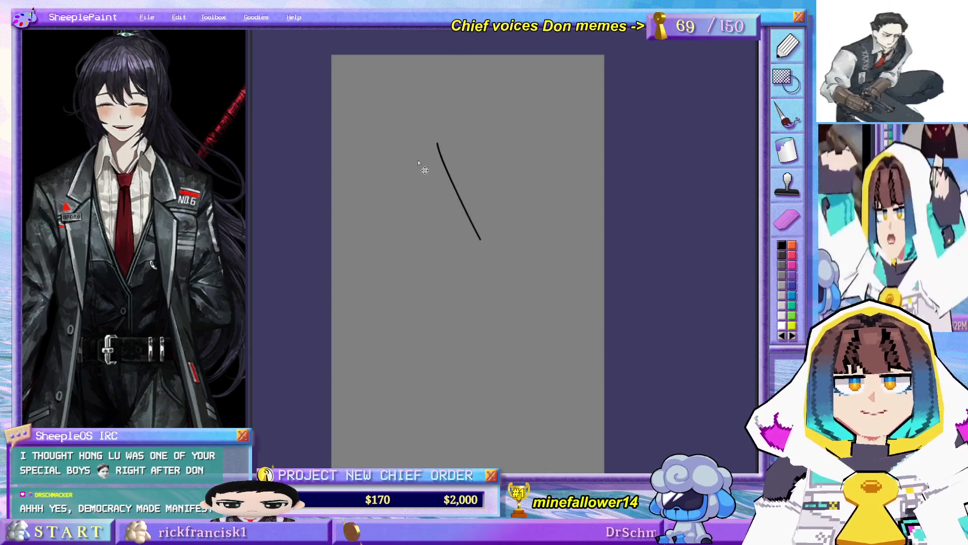
key("ctrl+z")
mouse_move(400, 164)
left_mouse_down()
mouse_move(477, 116)
mouse_move(459, 221)
left_mouse_up()
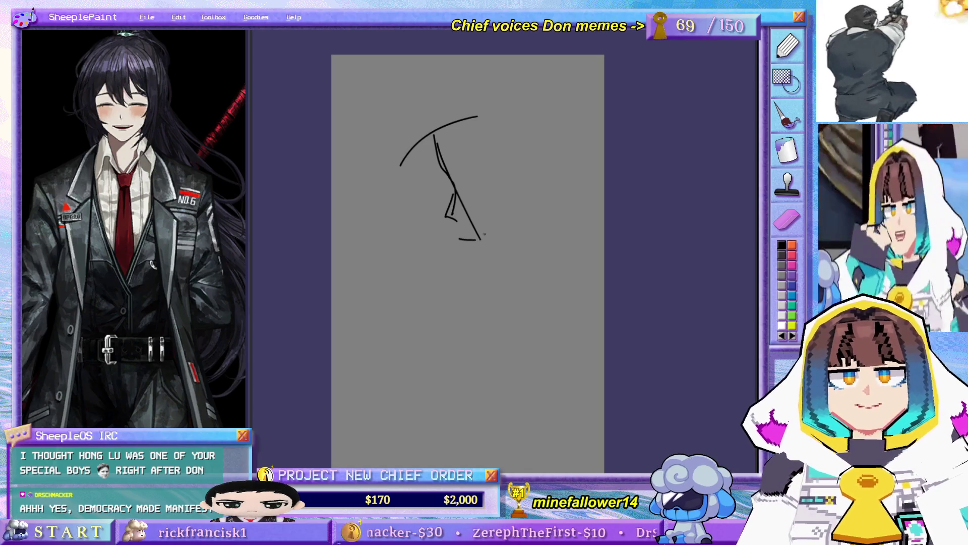
key("ctrl+z")
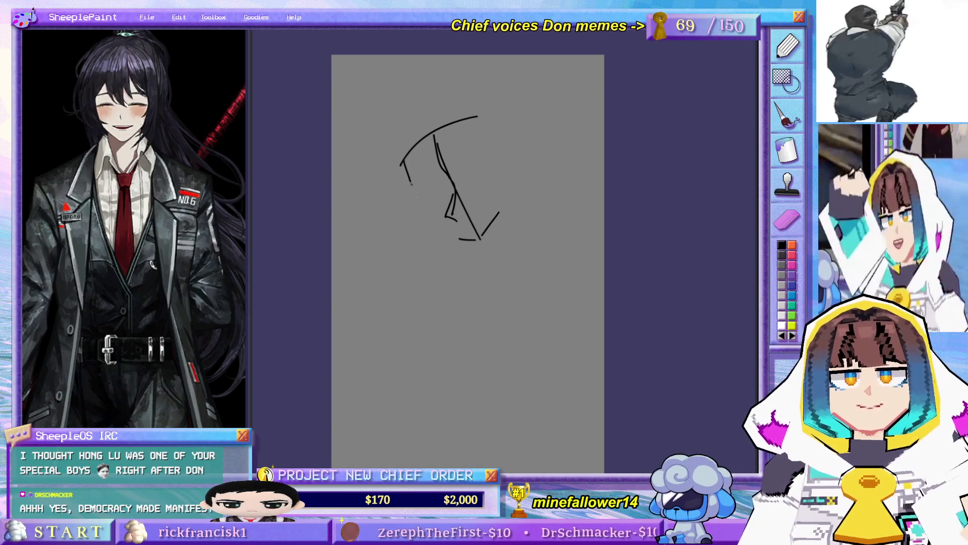
left_click_drag(421, 209, 468, 258)
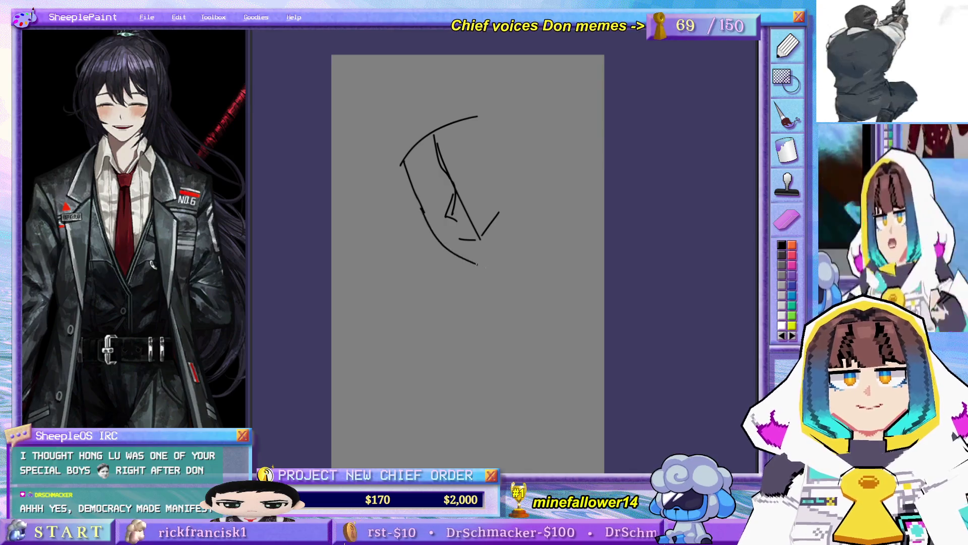
key("ctrl+z")
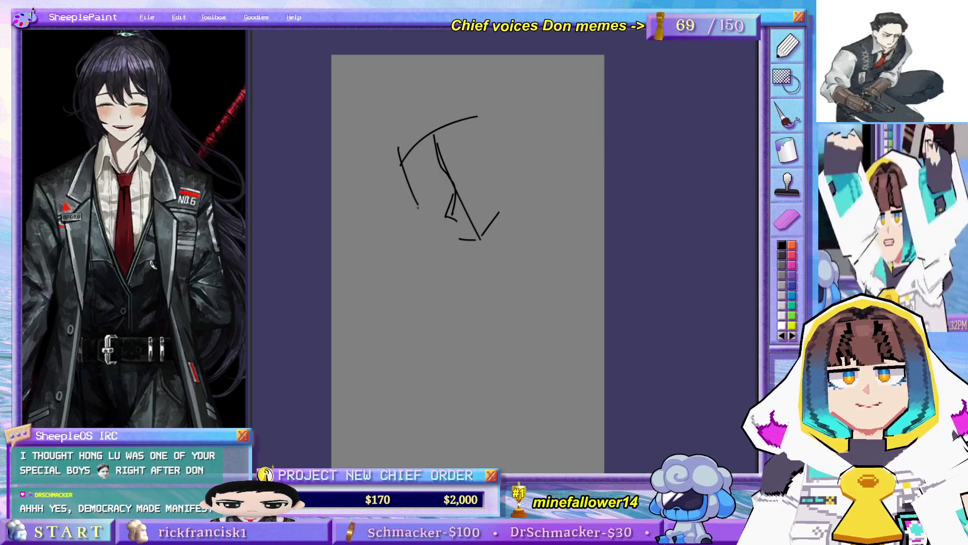
left_click_drag(419, 209, 474, 267)
key("ctrl+z")
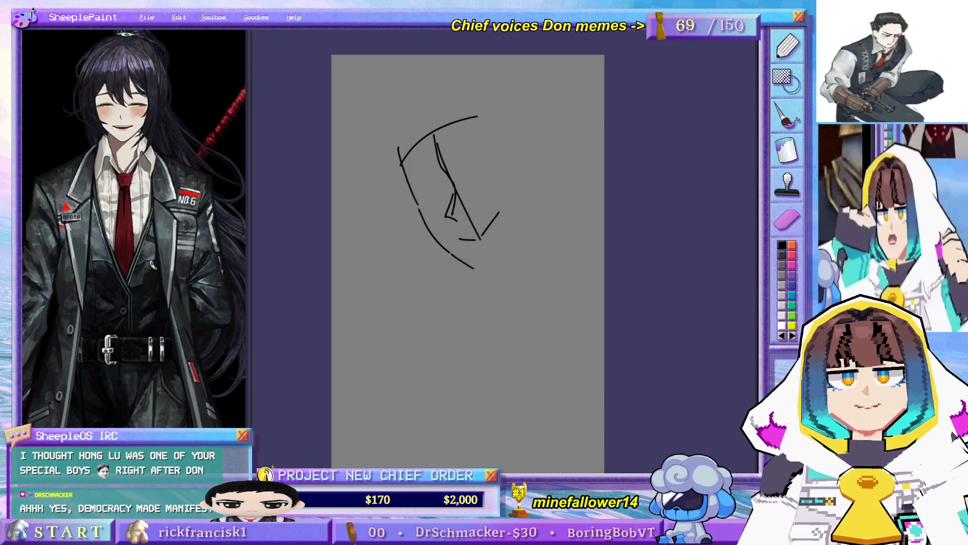
key("ctrl+z")
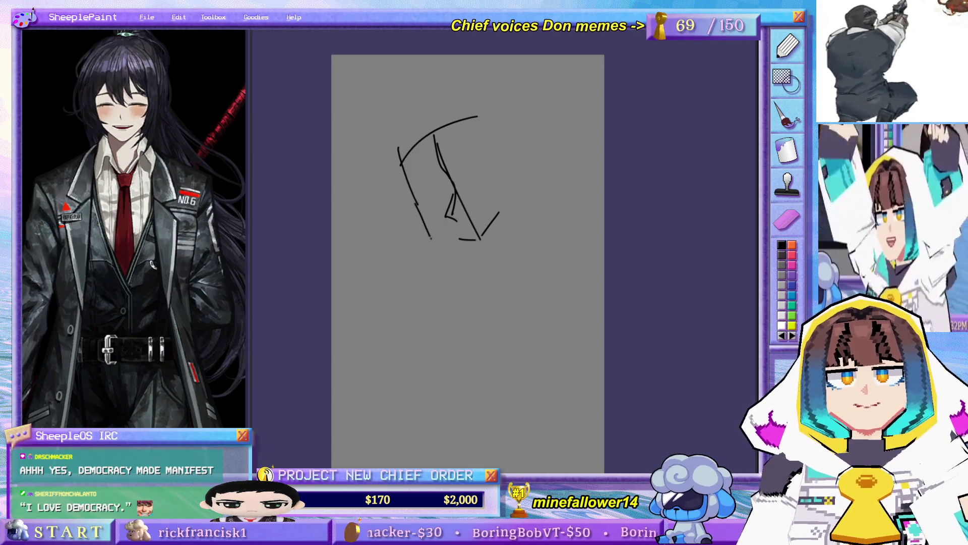
mouse_move(433, 242)
left_mouse_down()
mouse_move(499, 275)
mouse_move(550, 181)
left_mouse_up()
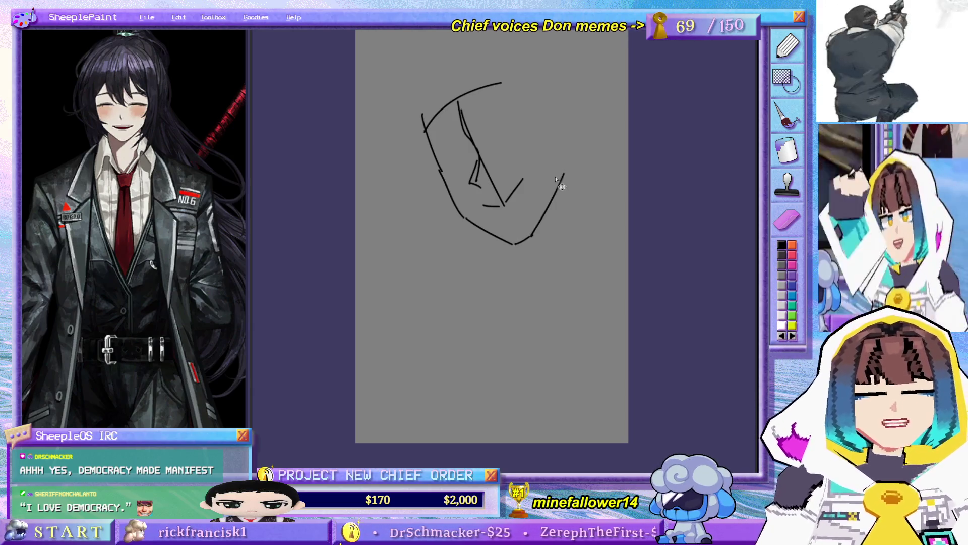
Step: Add the upper skull arc and the right side of the head outline, redoing the right stroke
left_click_drag(533, 237, 554, 183)
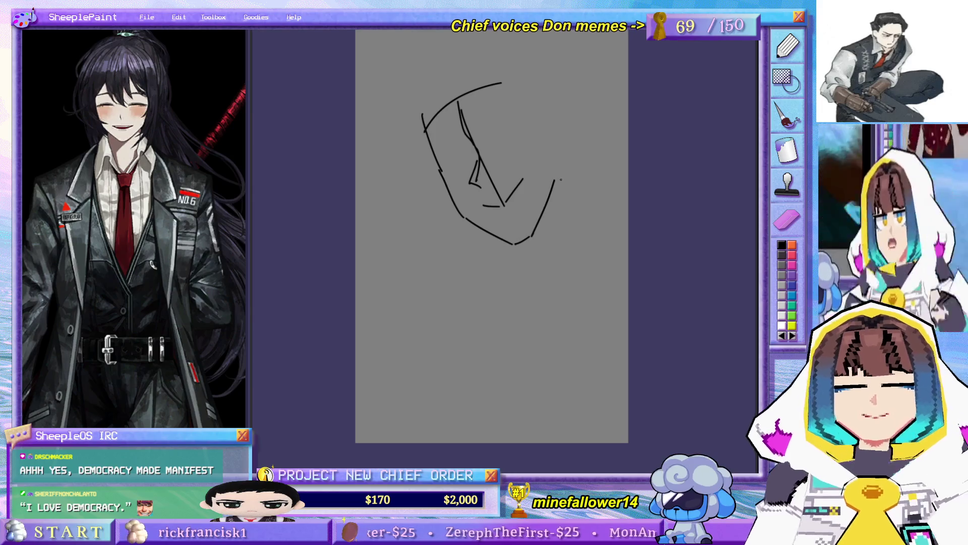
key("ctrl+z")
left_click(559, 174)
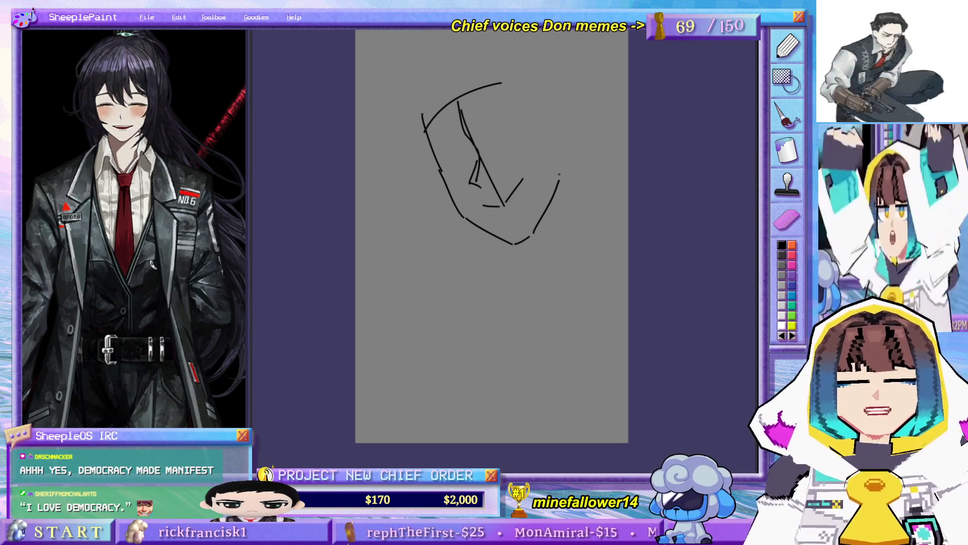
left_click(533, 130)
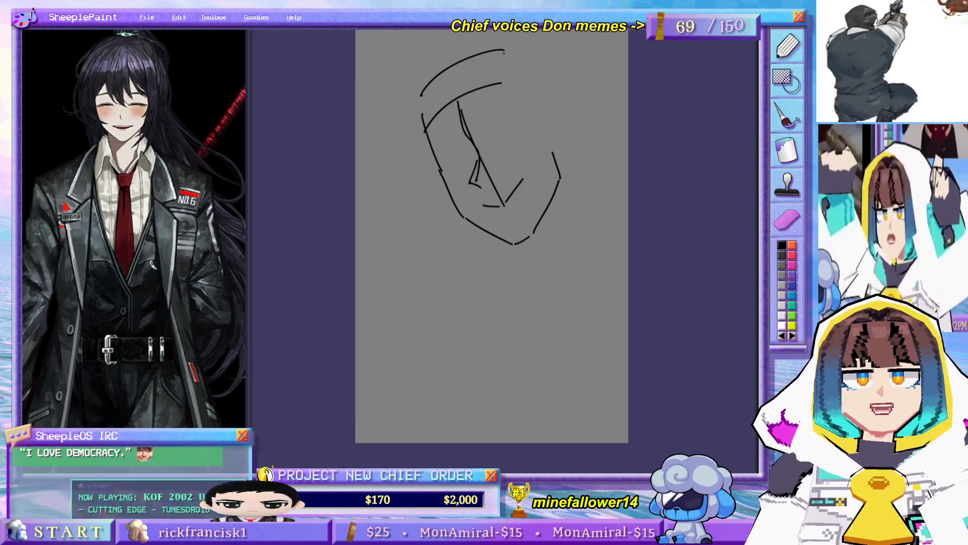
left_click_drag(419, 95, 515, 52)
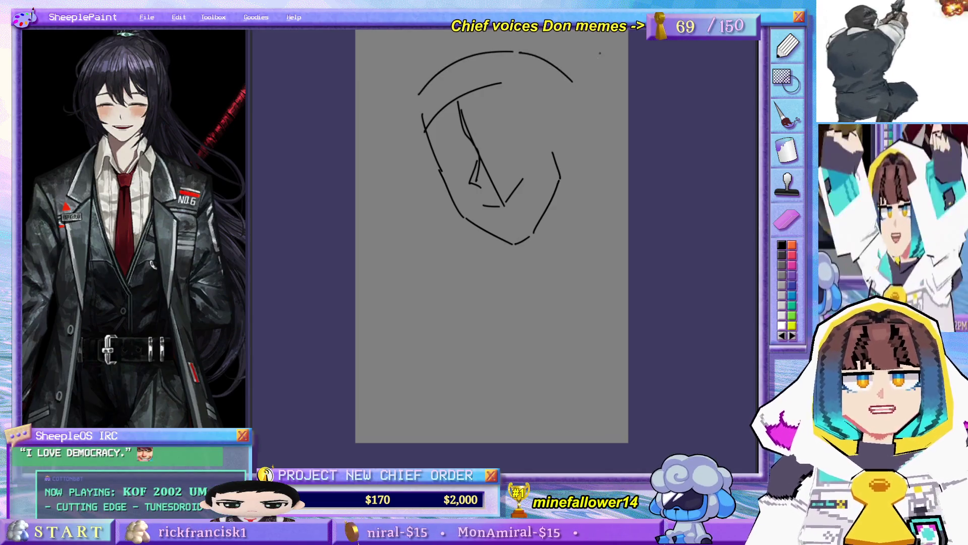
left_click_drag(573, 80, 578, 153)
key("ctrl+z")
mouse_move(557, 70)
left_mouse_down()
mouse_move(581, 140)
mouse_move(562, 174)
left_mouse_up()
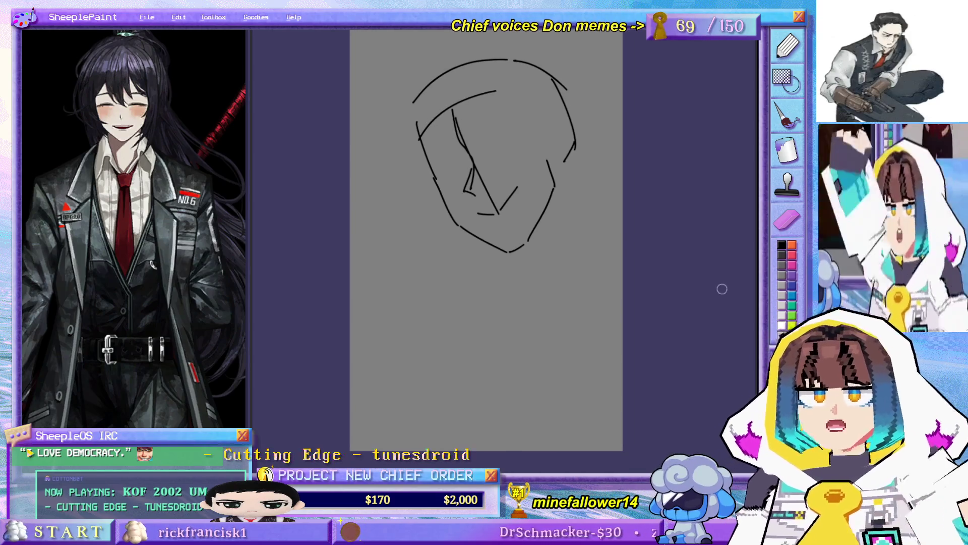
Step: Erase the upper-left crossing stroke, add a brow curve and tidy the strokes around the left eye
mouse_move(421, 126)
left_mouse_down()
mouse_move(463, 100)
mouse_move(471, 142)
mouse_move(450, 106)
left_mouse_up()
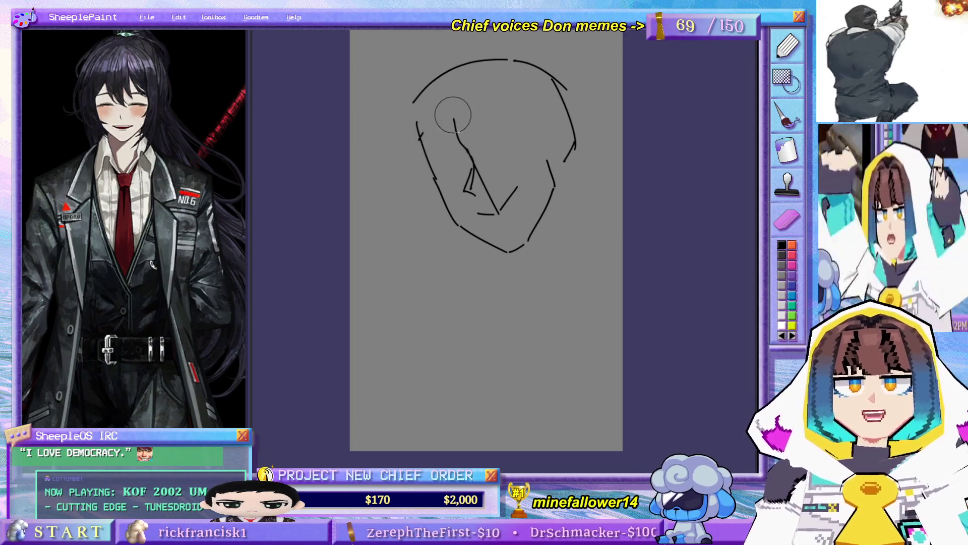
left_click_drag(423, 152, 499, 113)
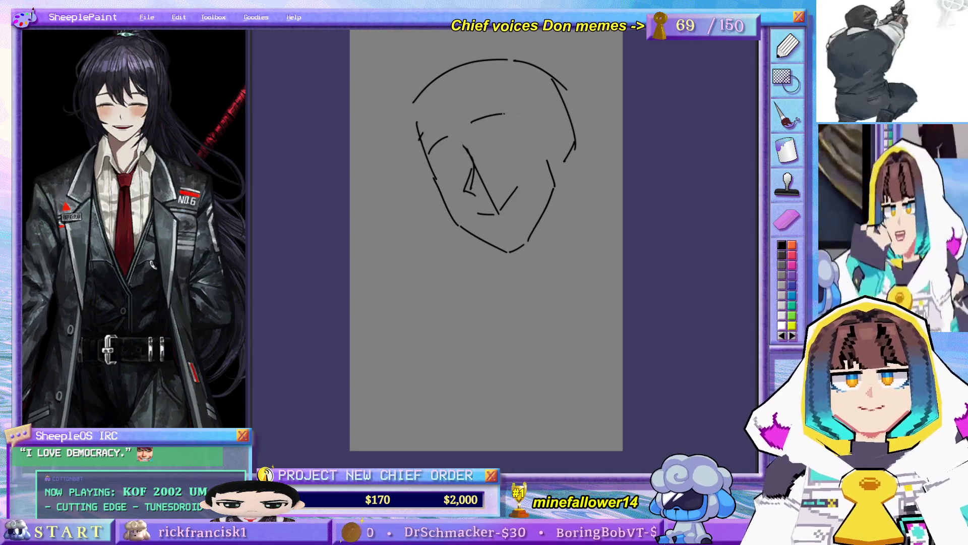
mouse_move(429, 152)
left_mouse_down()
mouse_move(447, 133)
mouse_move(471, 190)
mouse_move(460, 190)
left_mouse_up()
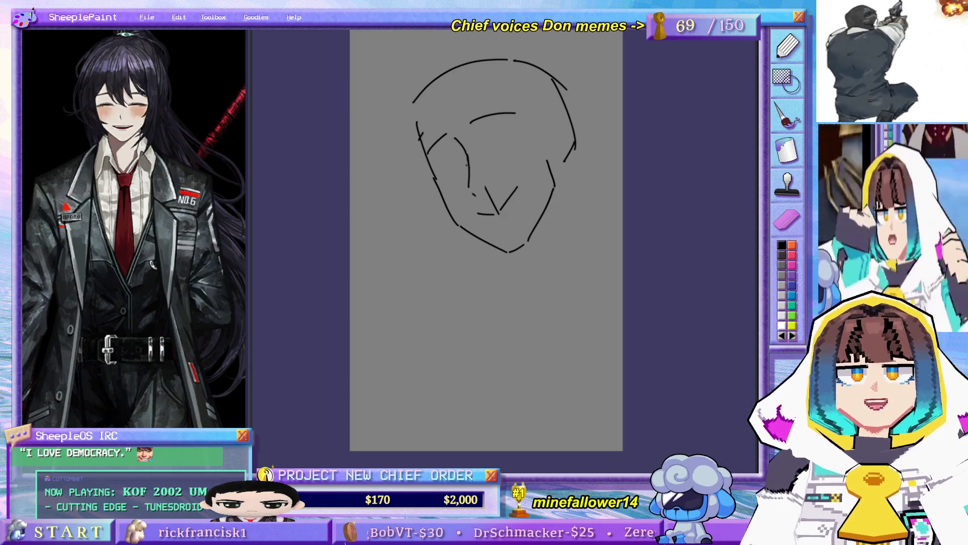
left_click_drag(462, 162, 463, 188)
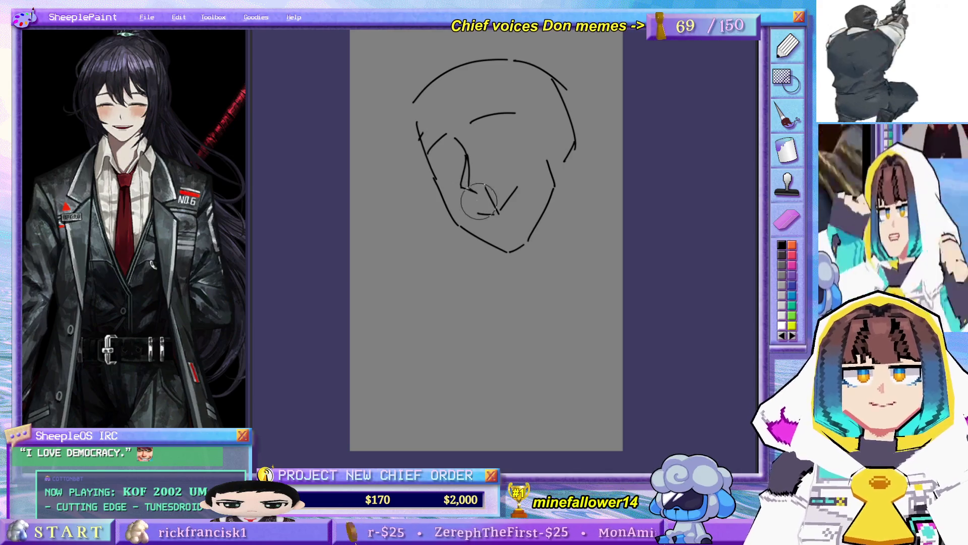
Step: Erase the stray mark by the mouth and reinforce the left cheek line down toward the jaw
left_click_drag(493, 189, 500, 198)
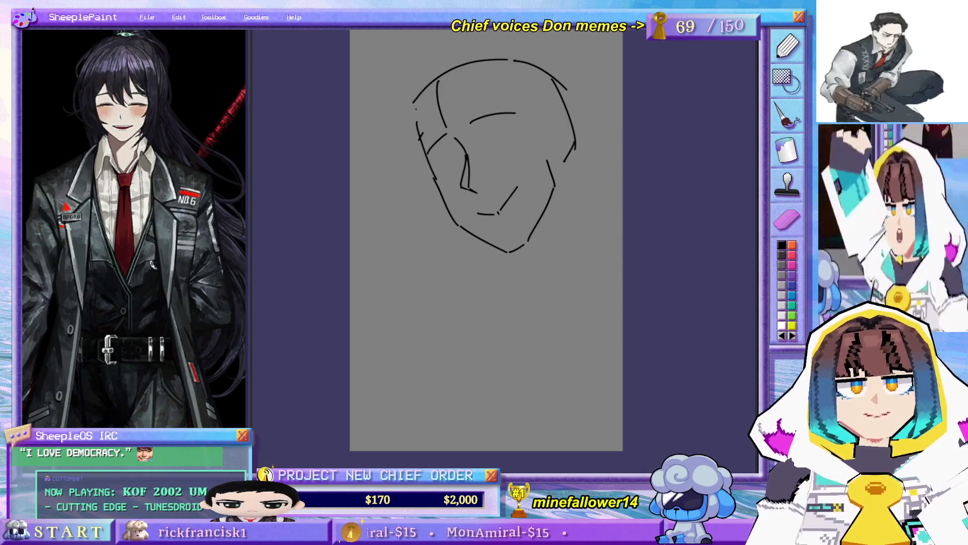
left_click_drag(433, 169, 439, 180)
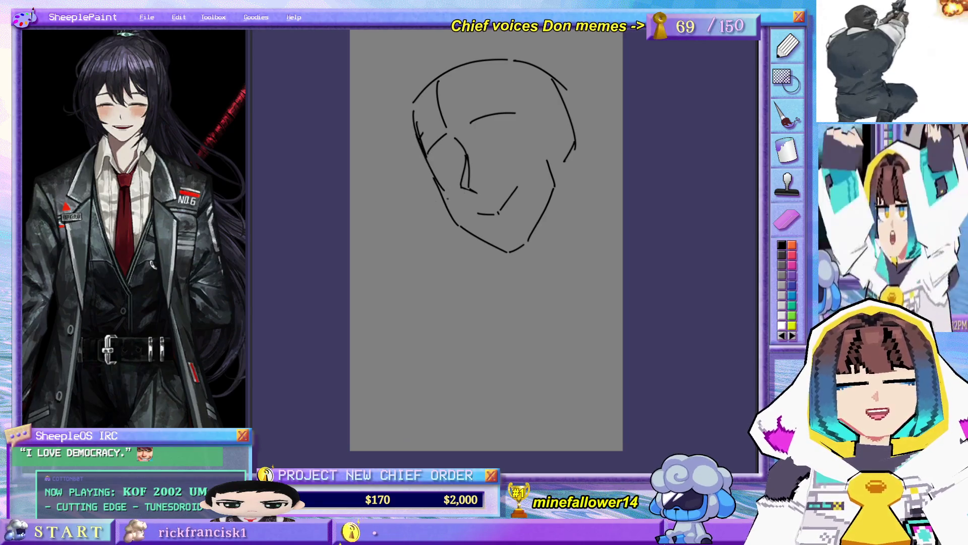
mouse_move(422, 171)
left_mouse_down()
mouse_move(442, 188)
mouse_move(458, 227)
left_mouse_up()
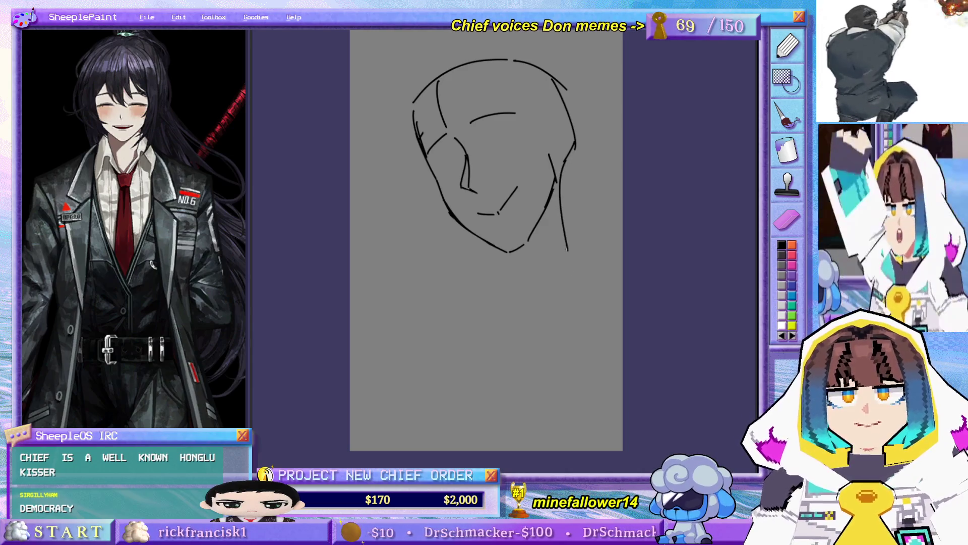
Step: Try two neck lines from the jaw, undo both, and recentre the sketch
left_click_drag(568, 252, 497, 305)
left_click_drag(566, 252, 616, 310)
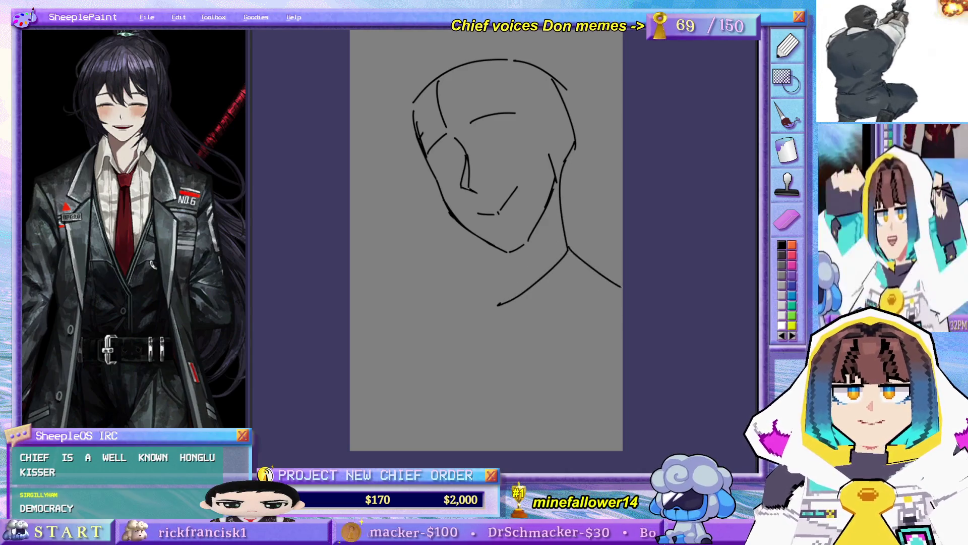
key("ctrl+z")
key("ctrl+z")
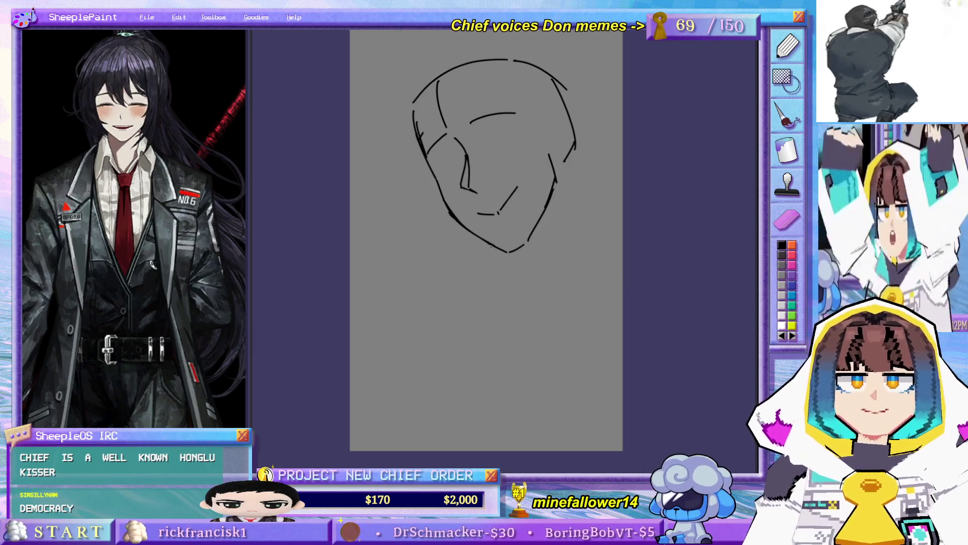
key("ctrl+z")
left_click_drag(489, 189, 503, 185)
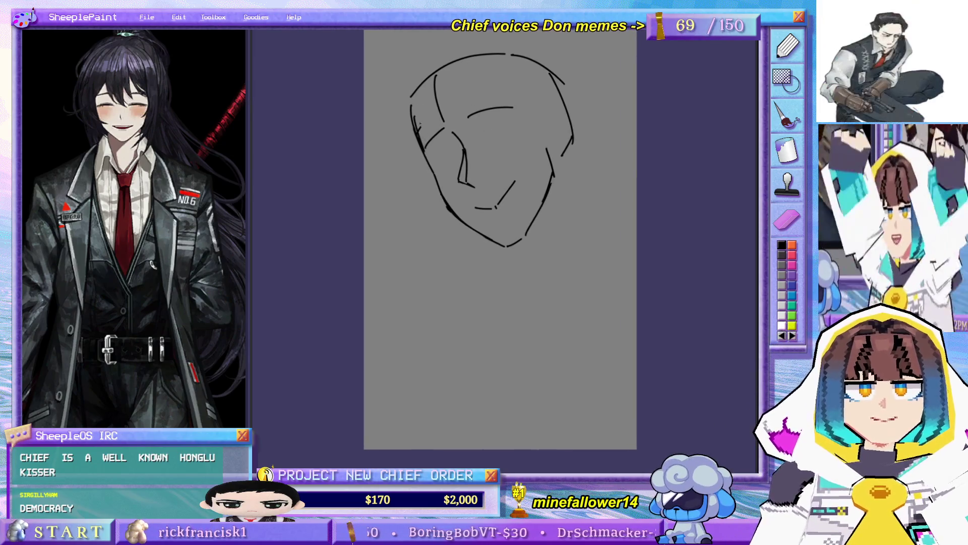
Step: Redraw the eyebrow curve and a lower-eye curve, undoing the stroke across the eye and the doubled nose line
left_click_drag(436, 85, 423, 148)
key("ctrl+z")
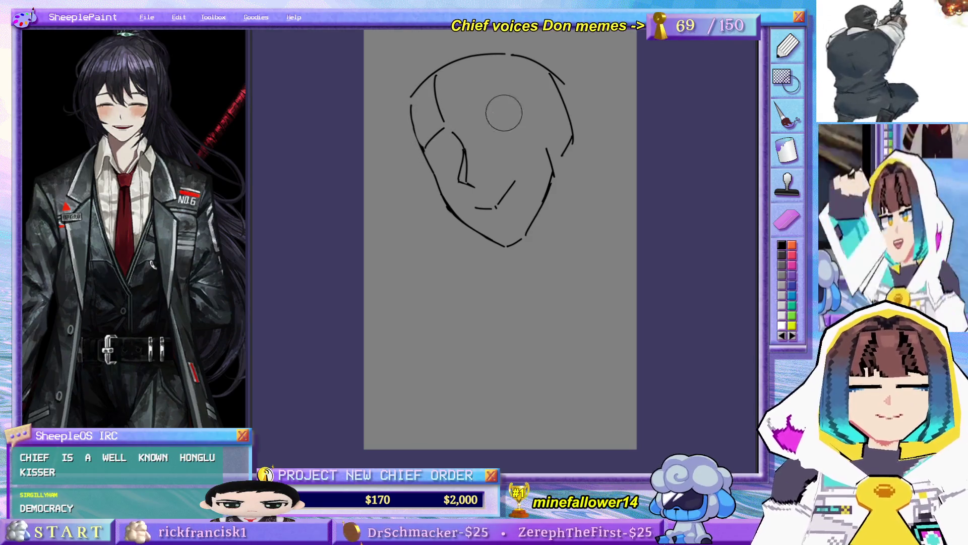
left_click_drag(461, 117, 508, 103)
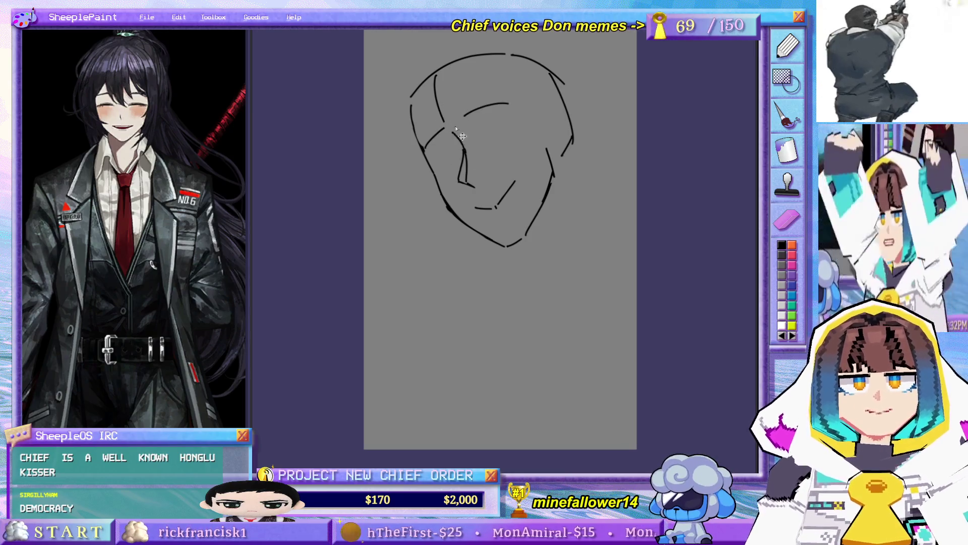
mouse_move(451, 184)
left_mouse_down()
mouse_move(473, 147)
mouse_move(469, 187)
left_mouse_up()
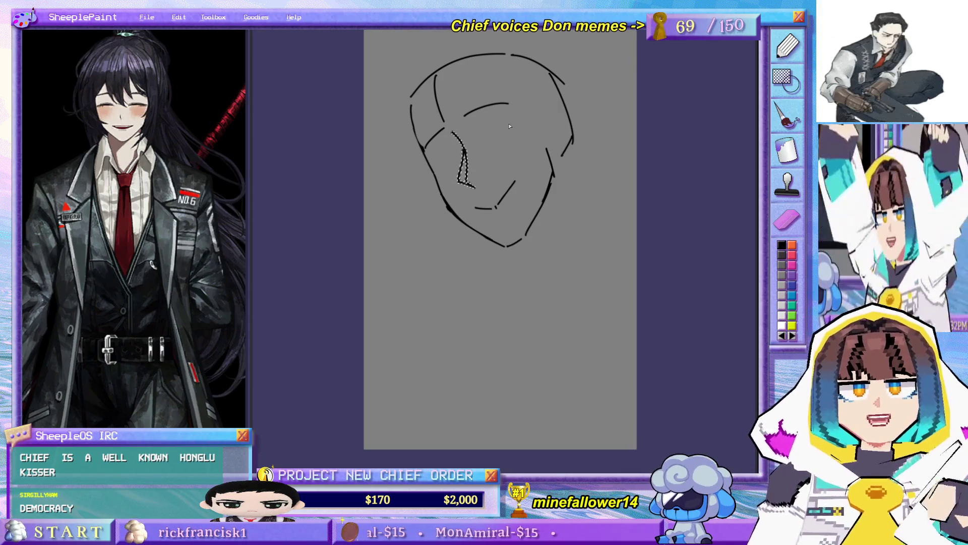
key("ctrl+z")
key("ctrl+z")
key("ctrl+z")
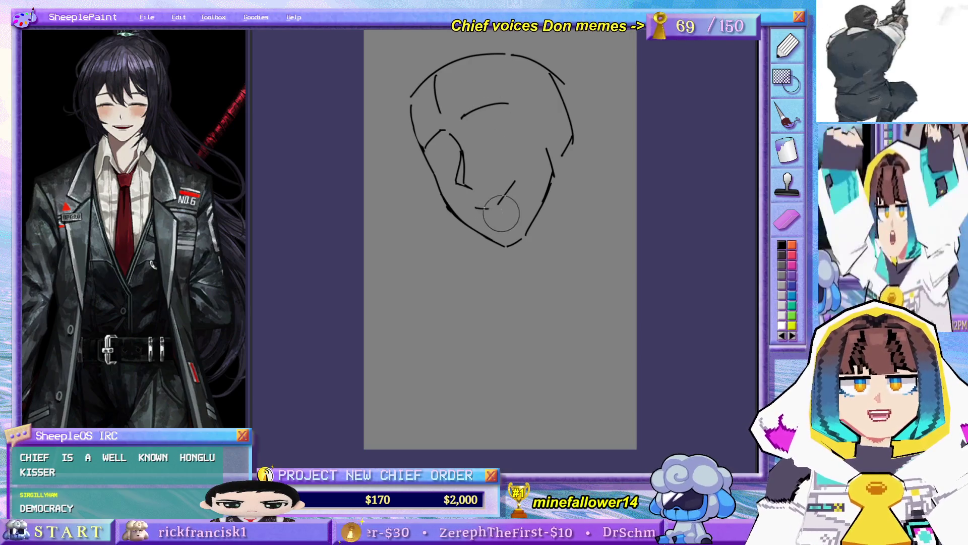
Step: Draw the long neck line down the right side and try short strokes beside the lower-left jaw
left_click_drag(562, 155, 533, 301)
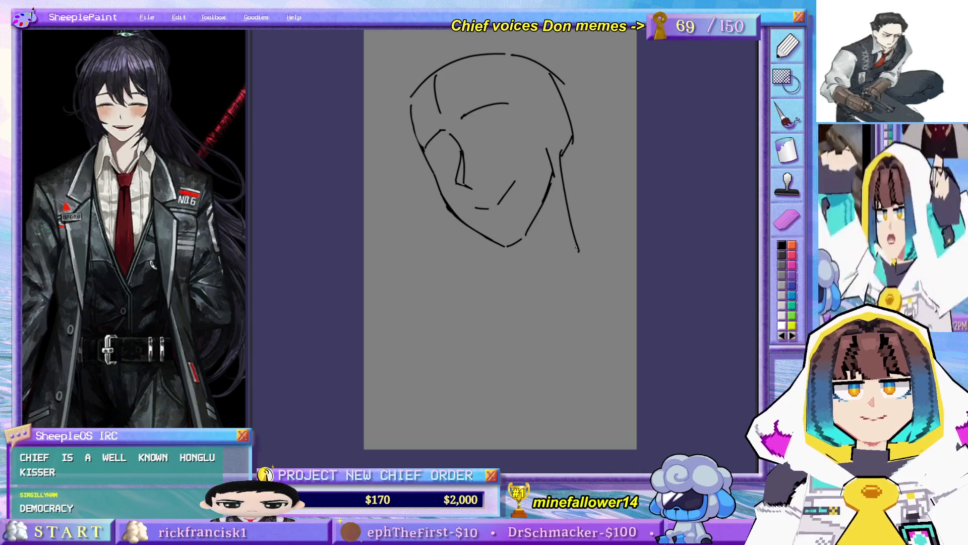
key("ctrl+z")
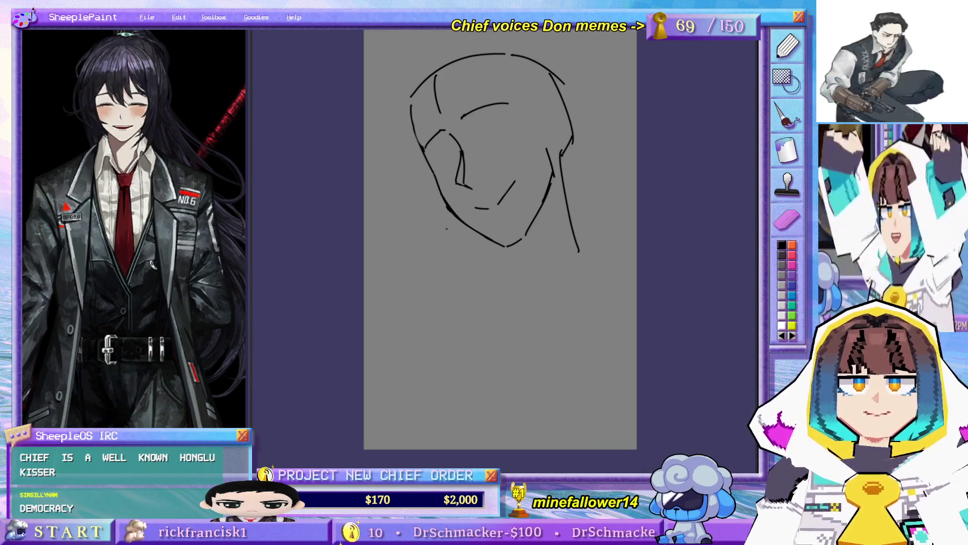
key("ctrl+z")
left_click_drag(434, 191, 422, 227)
key("ctrl+z")
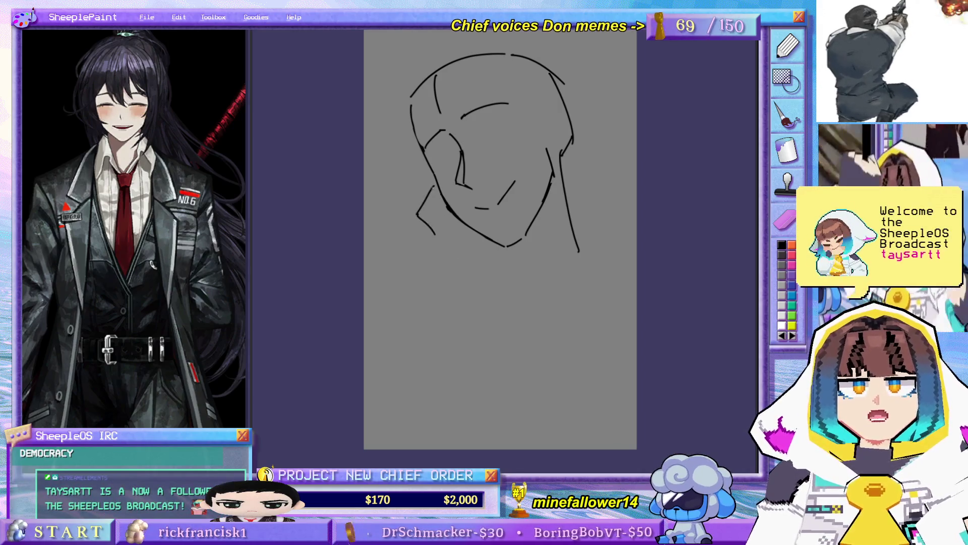
Step: Restore the lower-left stroke and sketch short finger and chin strokes beside the jaw, undoing misfires
key("ctrl+z")
key("ctrl+y")
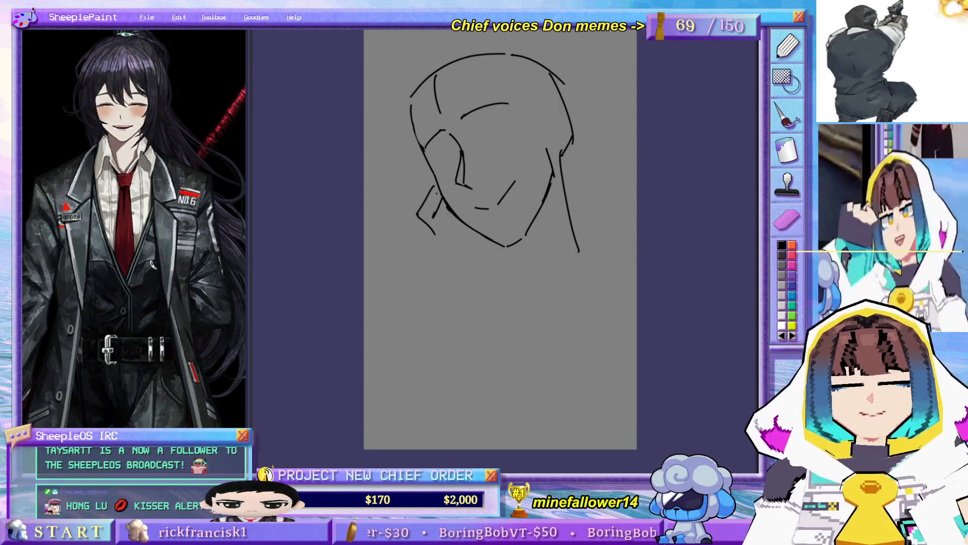
mouse_move(418, 181)
left_mouse_down()
mouse_move(436, 183)
mouse_move(410, 224)
mouse_move(429, 235)
left_mouse_up()
key("ctrl+z")
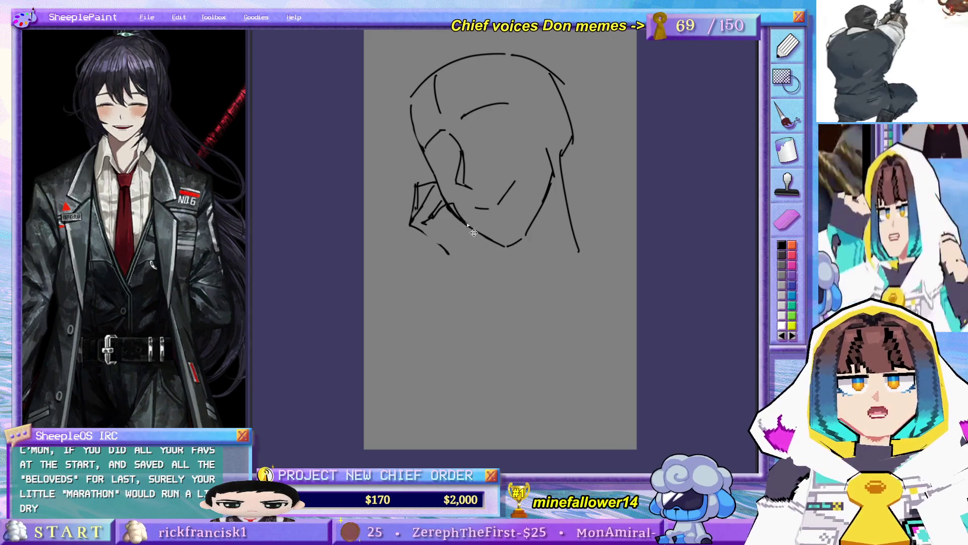
mouse_move(466, 224)
left_mouse_down()
mouse_move(470, 237)
mouse_move(456, 231)
mouse_move(488, 274)
left_mouse_up()
key("ctrl+z")
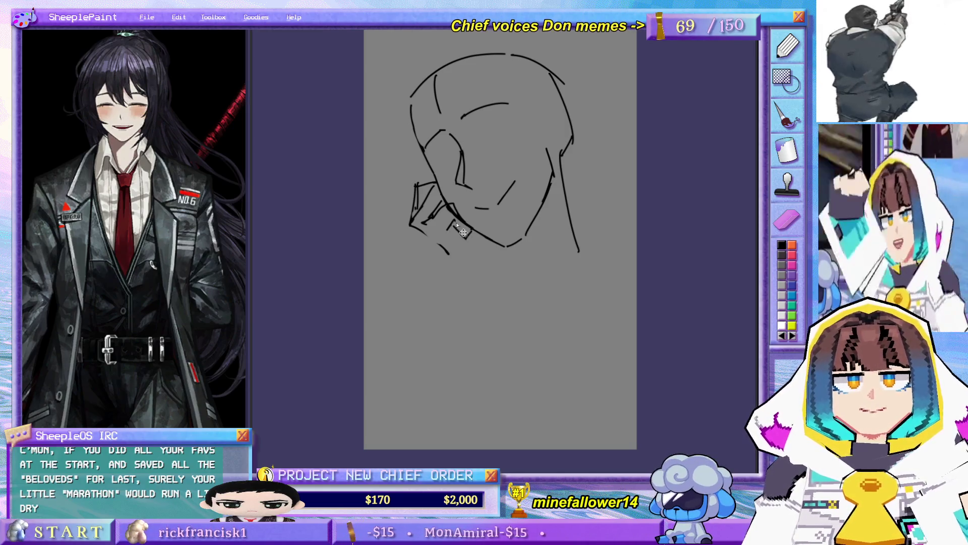
scroll(450, 205, "up", 2)
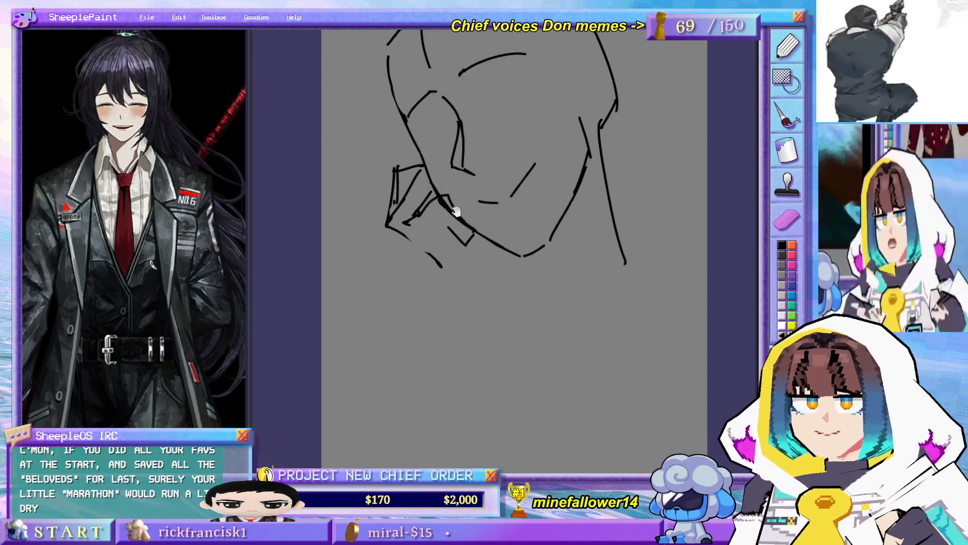
Step: Rework the small strokes by the chin and draw the outer edge of the raised hand
key("ctrl+z")
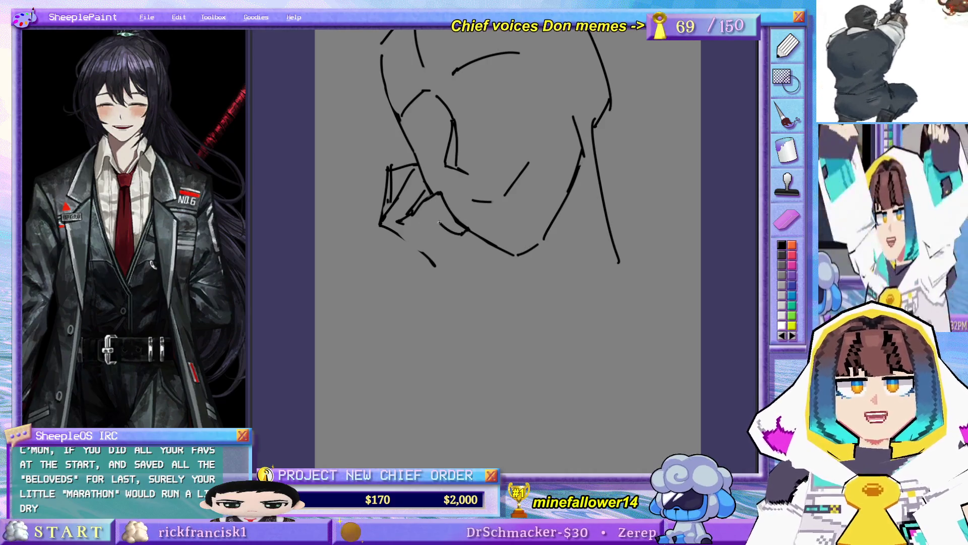
mouse_move(435, 221)
left_mouse_down()
mouse_move(480, 248)
mouse_move(483, 277)
left_mouse_up()
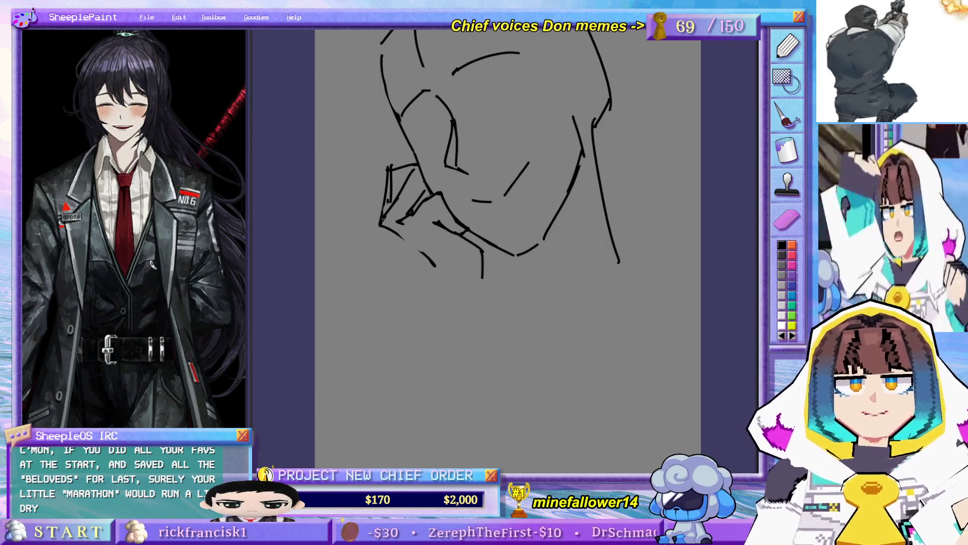
key("ctrl+z")
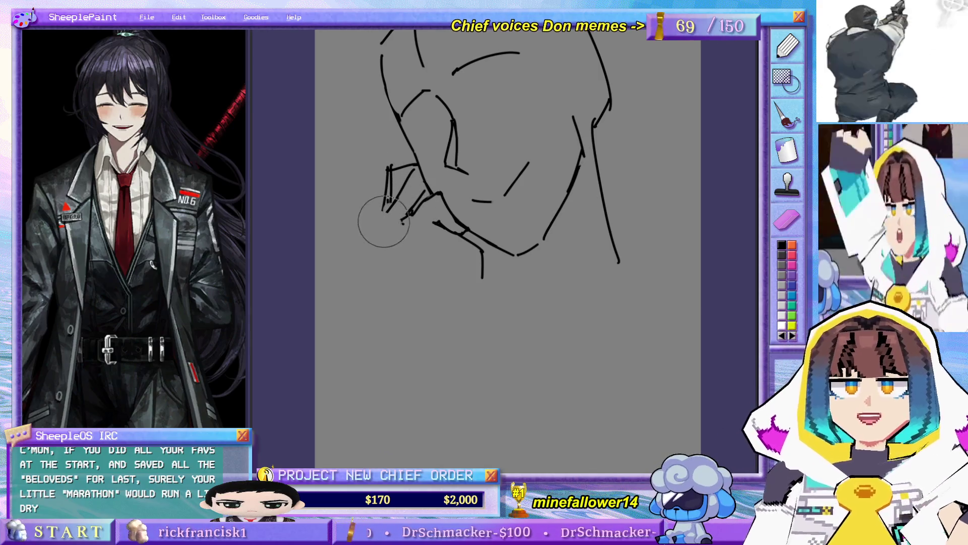
left_click_drag(389, 168, 379, 225)
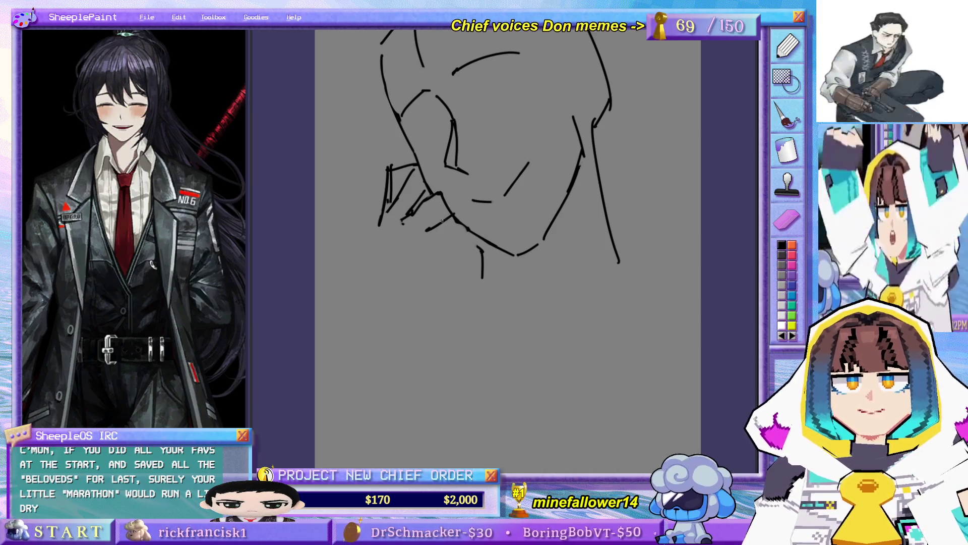
left_click_drag(465, 215, 486, 252)
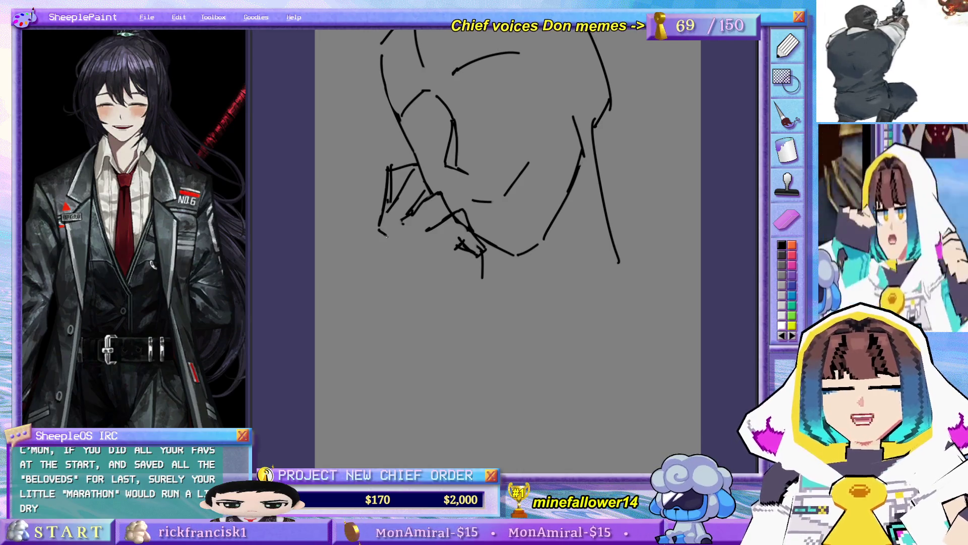
Step: Add the knuckle line and bottom edge of the hand, then the wrist line and small angular shape below it
left_click_drag(383, 232, 401, 251)
mouse_move(444, 279)
left_mouse_down()
mouse_move(467, 278)
mouse_move(456, 279)
left_mouse_up()
mouse_move(473, 244)
left_mouse_down()
mouse_move(497, 268)
mouse_move(432, 309)
mouse_move(416, 361)
left_mouse_up()
key("ctrl+z")
key("ctrl+z")
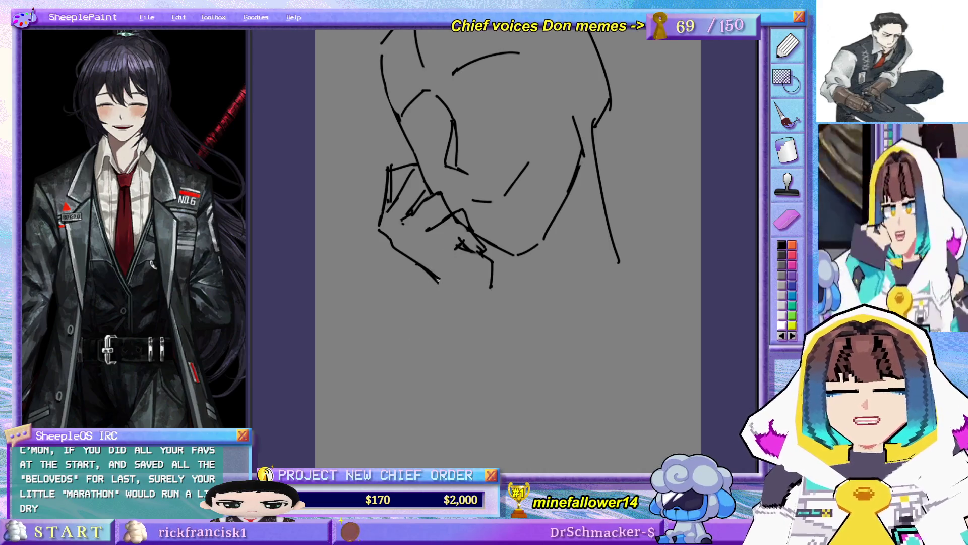
left_click_drag(439, 280, 431, 366)
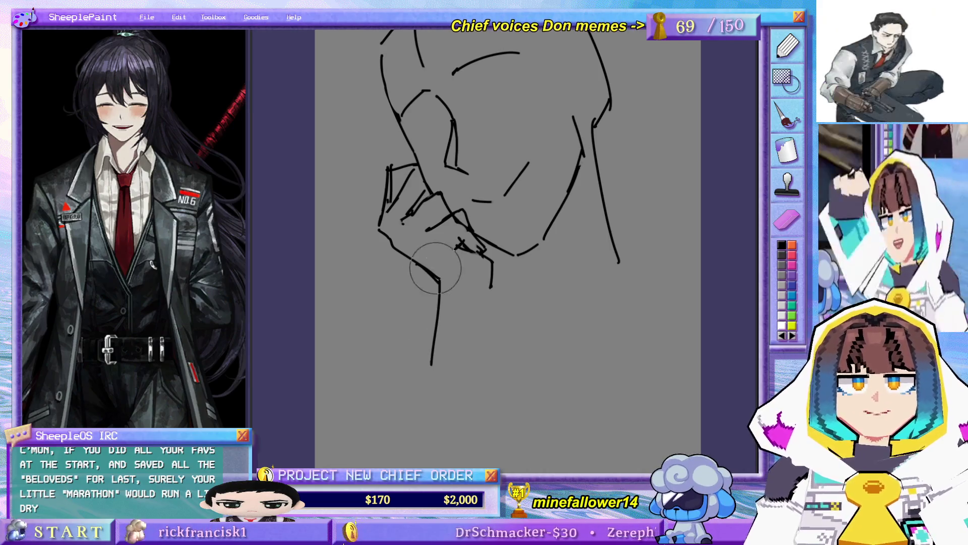
mouse_move(442, 286)
left_mouse_down()
mouse_move(475, 287)
mouse_move(447, 301)
mouse_move(464, 297)
left_mouse_up()
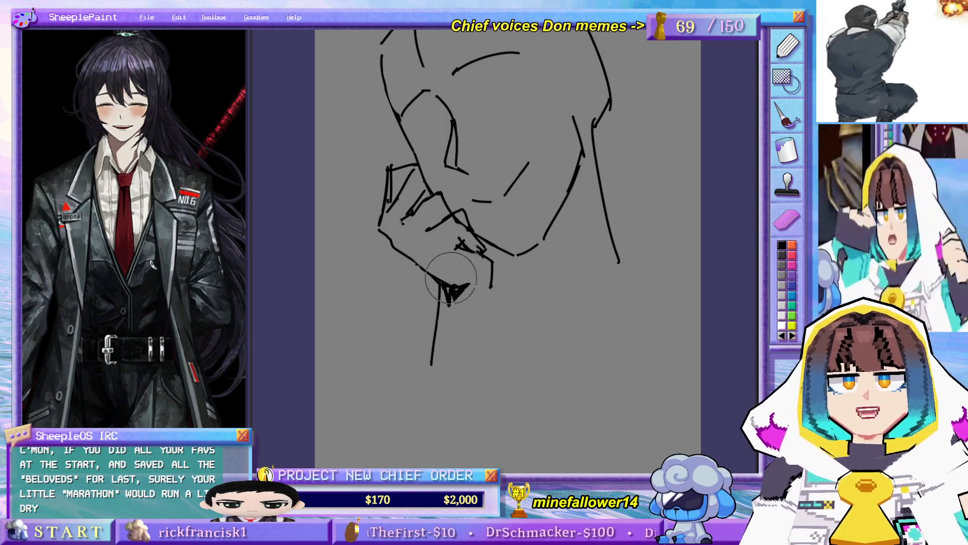
scroll(481, 300, "up", 2)
scroll(482, 301, "up", 1)
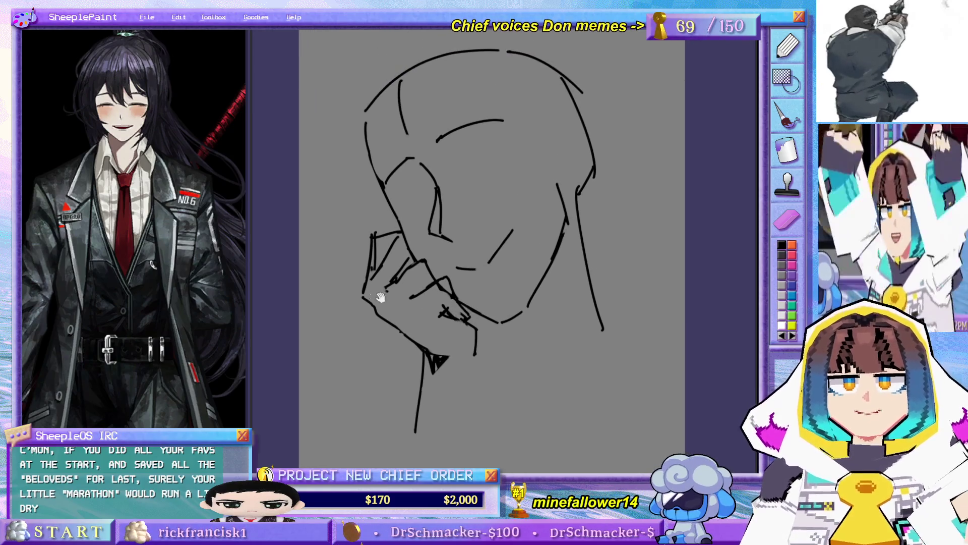